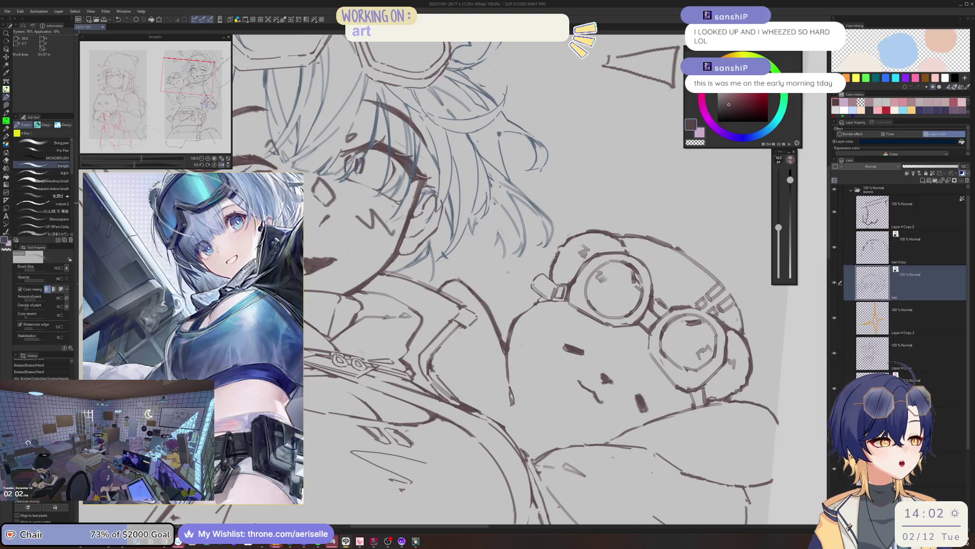
Step: Ink new hair strands beside the face, trimming and redrawing strands that sweep down-left
{"action": "left_click_drag", "start_coordinate": [496, 204], "coordinate": [490, 269]}
{"action": "key", "text": "e"}
{"action": "key", "text": "p"}
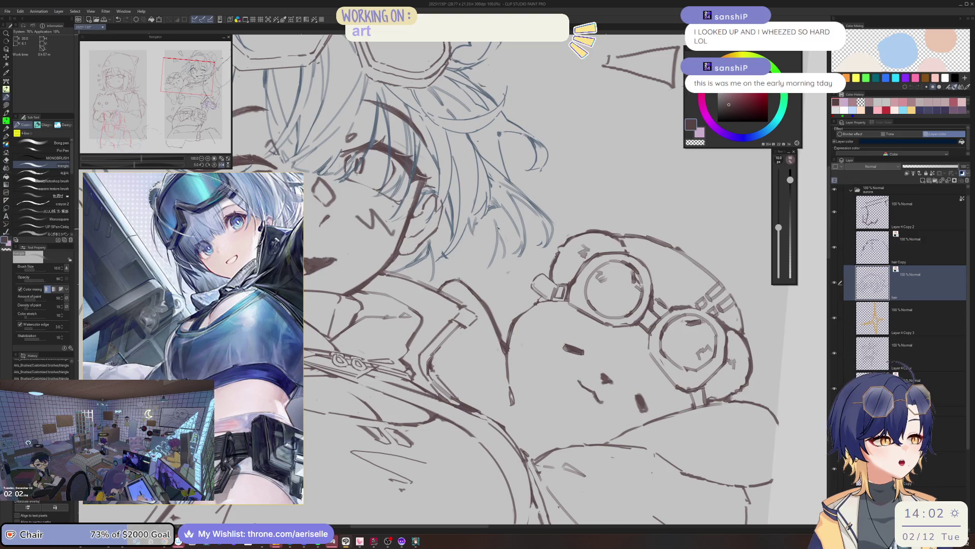
{"action": "key", "text": "e"}
{"action": "left_click_drag", "start_coordinate": [495, 220], "coordinate": [491, 266]}
{"action": "key", "text": "p"}
{"action": "left_click_drag", "start_coordinate": [490, 222], "coordinate": [477, 270]}
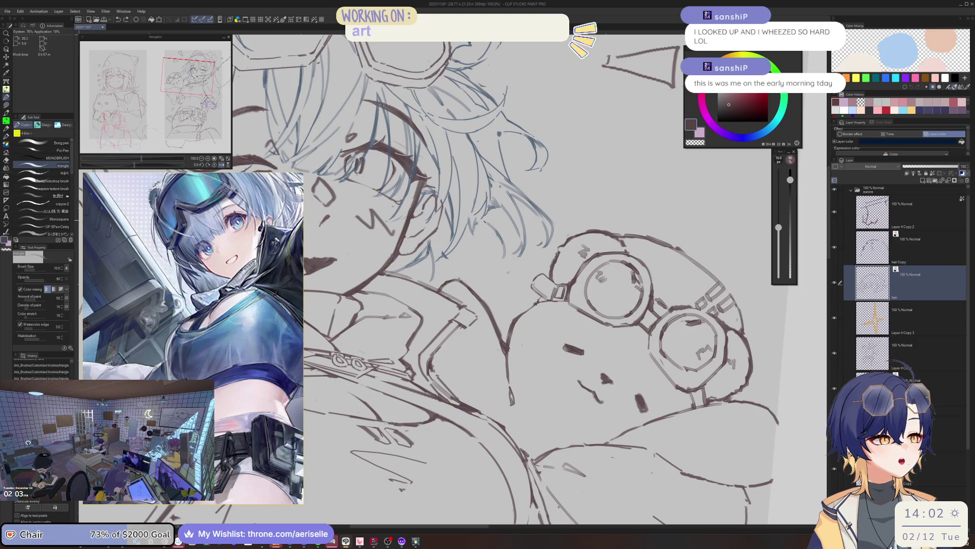
{"action": "left_click_drag", "start_coordinate": [488, 221], "coordinate": [473, 272]}
Step: Trim the overlapping hair strokes, then flip the canvas horizontally to check proportions
{"action": "key", "text": "e"}
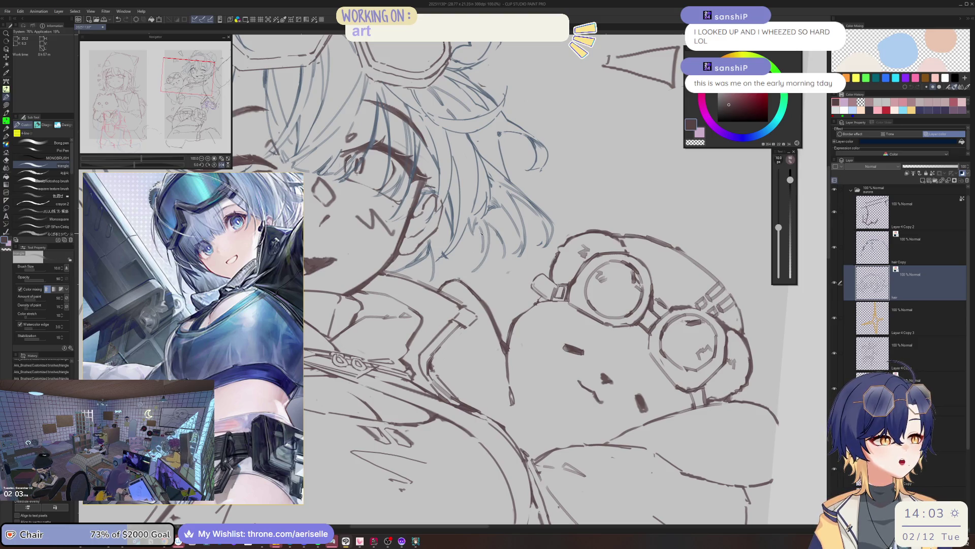
{"action": "left_click_drag", "start_coordinate": [480, 231], "coordinate": [466, 270]}
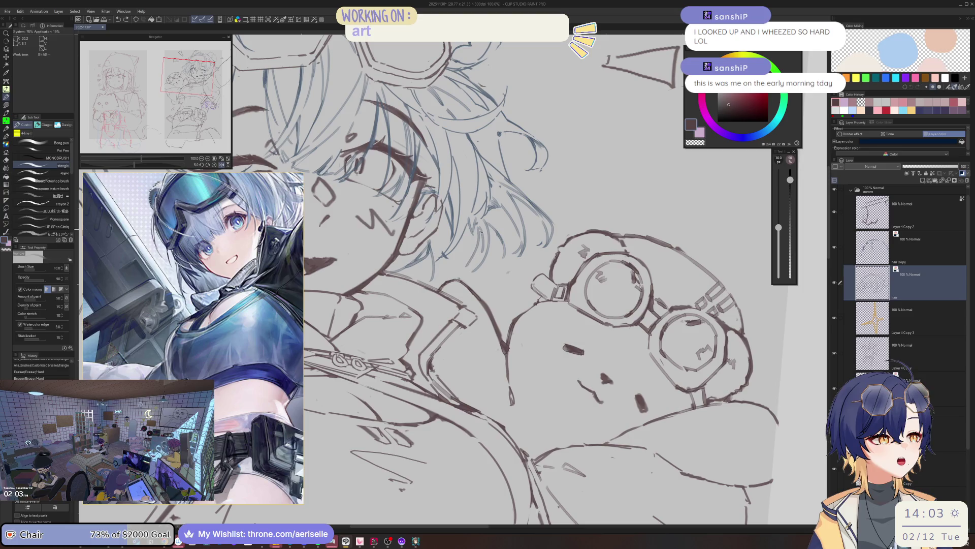
{"action": "key", "text": "ctrl+z"}
{"action": "key", "text": "ctrl+z"}
{"action": "mouse_move", "coordinate": [480, 228]}
{"action": "left_mouse_down"}
{"action": "mouse_move", "coordinate": [466, 266]}
{"action": "mouse_move", "coordinate": [480, 261]}
{"action": "mouse_move", "coordinate": [473, 273]}
{"action": "left_mouse_up"}
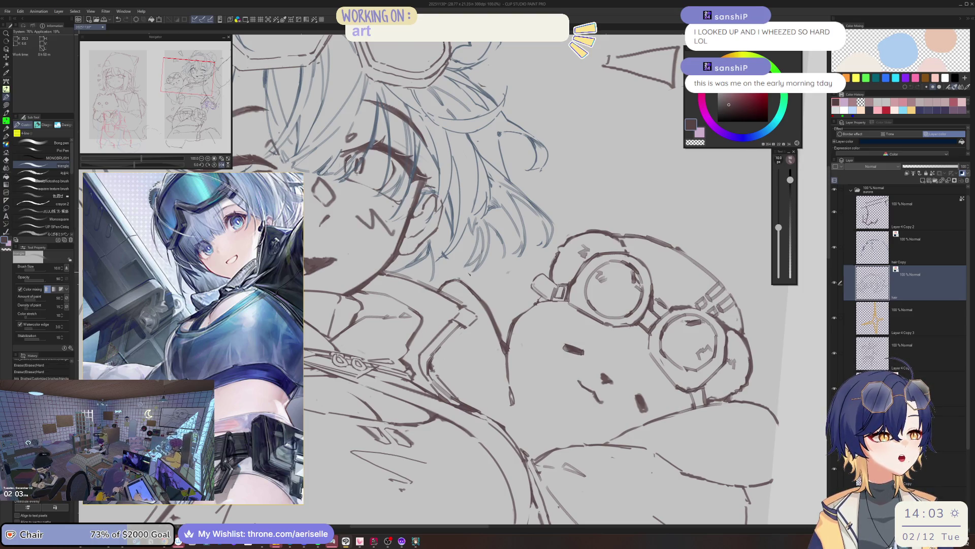
{"action": "key", "text": "h"}
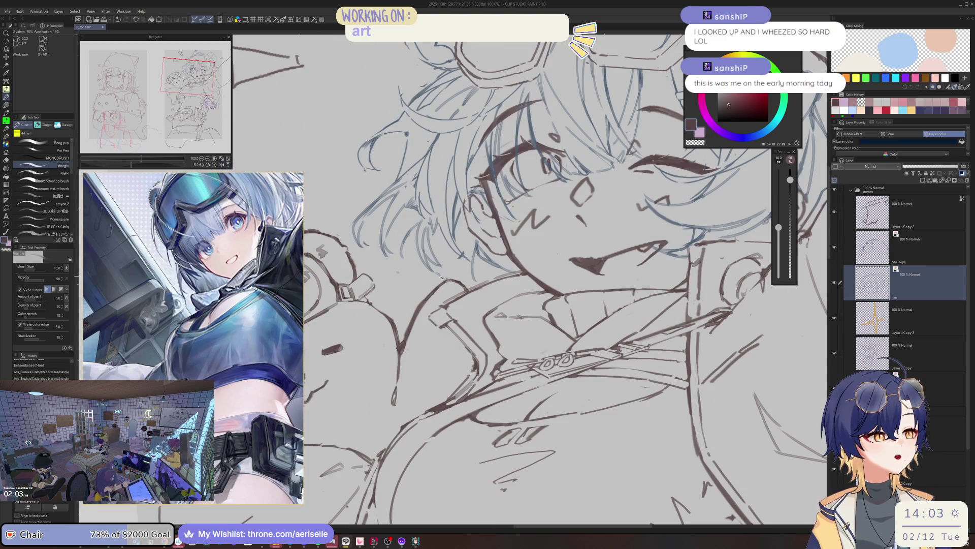
Step: Add a short ink line and touch up details with a smaller eraser and fine pen
{"action": "mouse_move", "coordinate": [425, 286]}
{"action": "left_mouse_down"}
{"action": "mouse_move", "coordinate": [454, 263]}
{"action": "mouse_move", "coordinate": [448, 274]}
{"action": "left_mouse_up"}
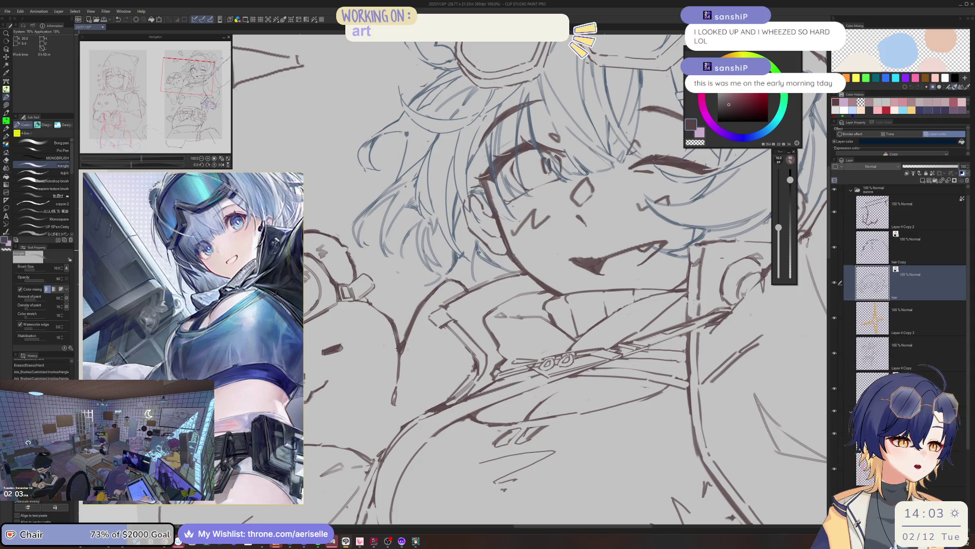
{"action": "key", "text": "e"}
{"action": "key", "text": "bracketleft"}
{"action": "key", "text": "bracketleft"}
{"action": "key", "text": "bracketleft"}
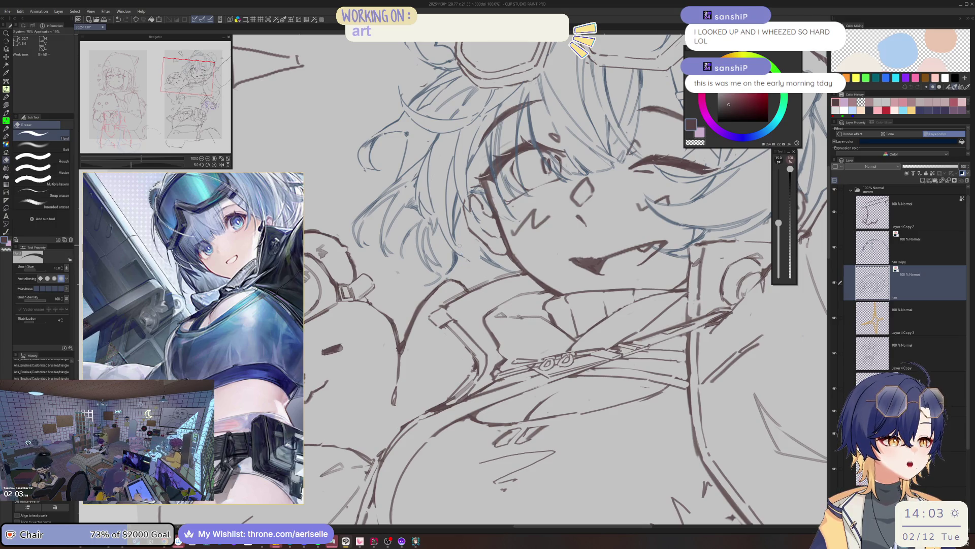
{"action": "key", "text": "p"}
{"action": "scroll", "coordinate": [451, 242], "scroll_direction": "up", "scroll_amount": 1}
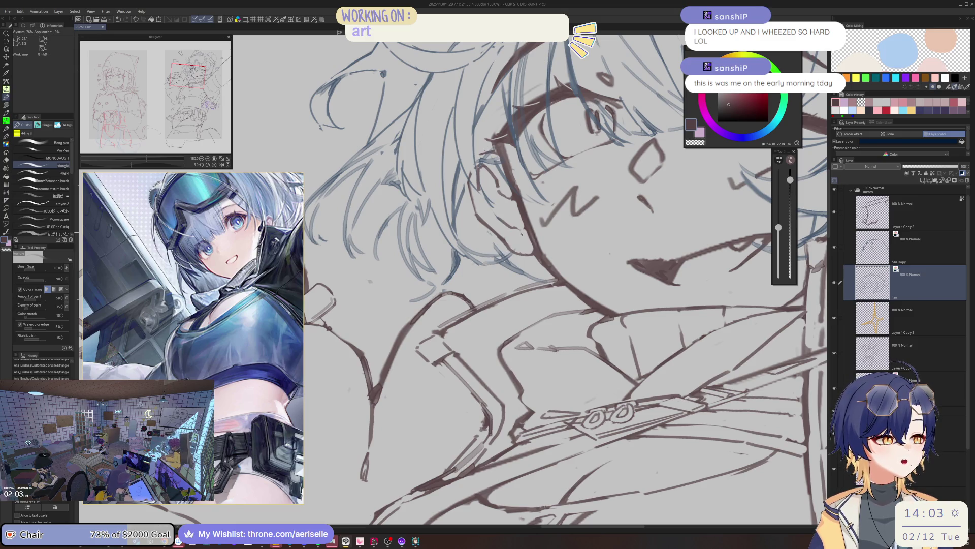
{"action": "key", "text": "e"}
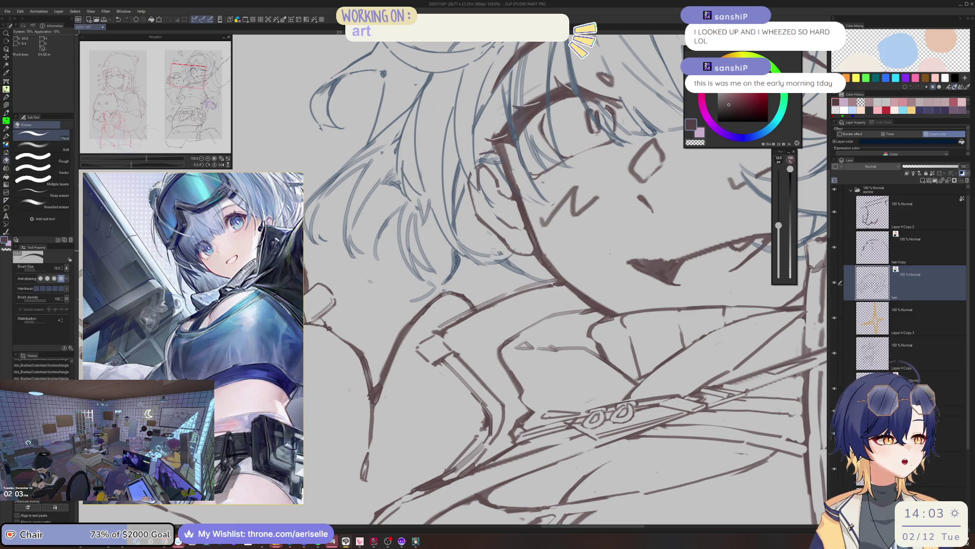
{"action": "key", "text": "p"}
{"action": "scroll", "coordinate": [525, 182], "scroll_direction": "down", "scroll_amount": 3}
Step: Centre the face in view, ink short hair strokes and remove a misplaced one
{"action": "mouse_move", "coordinate": [525, 181]}
{"action": "left_mouse_down"}
{"action": "mouse_move", "coordinate": [493, 209]}
{"action": "mouse_move", "coordinate": [508, 214]}
{"action": "left_mouse_up"}
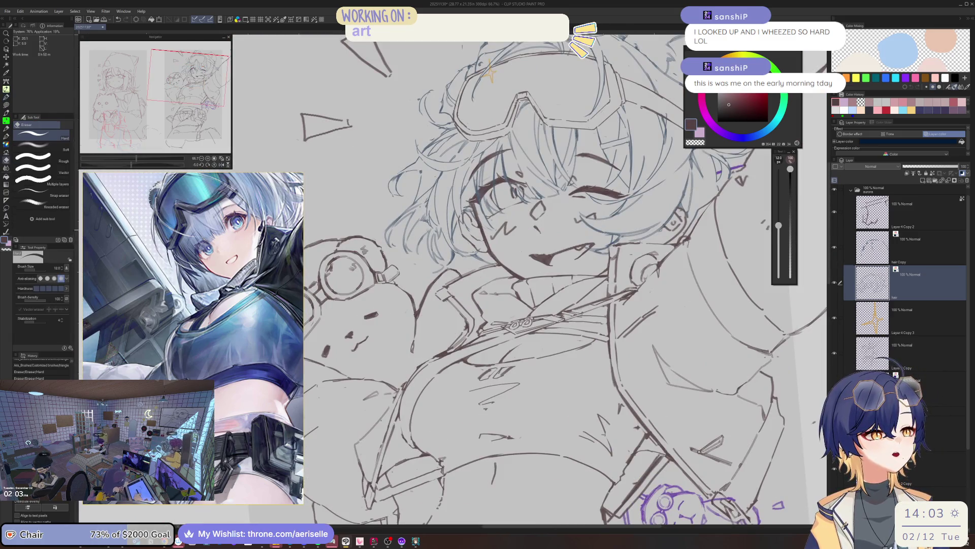
{"action": "key", "text": "e"}
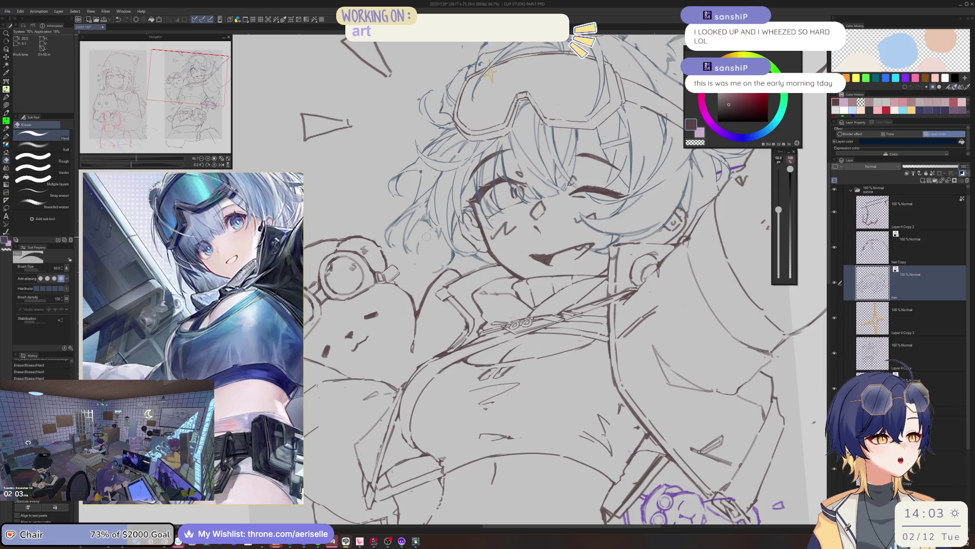
{"action": "key", "text": "p"}
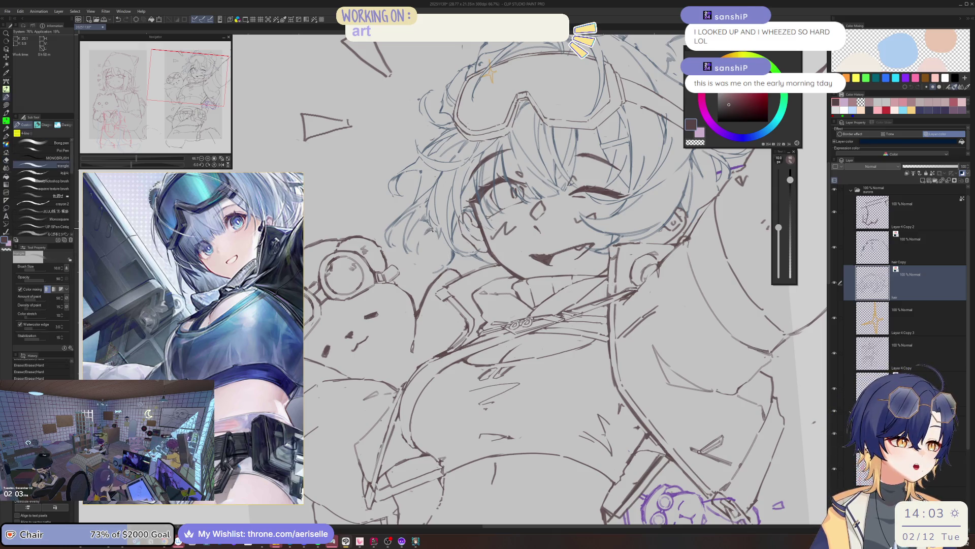
{"action": "mouse_move", "coordinate": [436, 236]}
{"action": "left_mouse_down"}
{"action": "mouse_move", "coordinate": [447, 265]}
{"action": "mouse_move", "coordinate": [455, 257]}
{"action": "mouse_move", "coordinate": [439, 272]}
{"action": "left_mouse_up"}
{"action": "key", "text": "ctrl+z"}
{"action": "key", "text": "e"}
{"action": "key", "text": "p"}
{"action": "mouse_move", "coordinate": [459, 236]}
{"action": "left_mouse_down"}
{"action": "mouse_move", "coordinate": [466, 246]}
{"action": "mouse_move", "coordinate": [451, 267]}
{"action": "left_mouse_up"}
Step: Erase stray sketch lines running across the lower hair
{"action": "scroll", "coordinate": [508, 280], "scroll_direction": "down", "scroll_amount": 1}
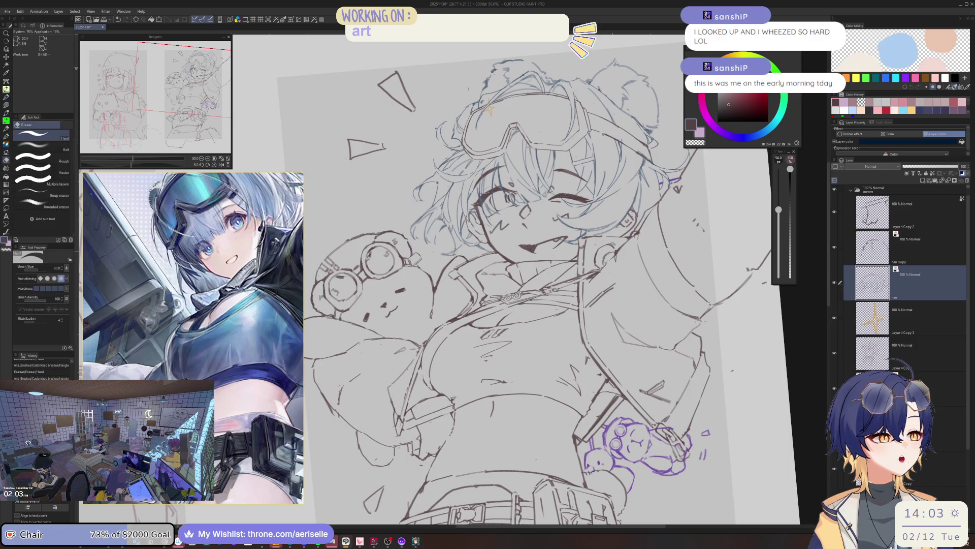
{"action": "key", "text": "e"}
{"action": "key", "text": "p"}
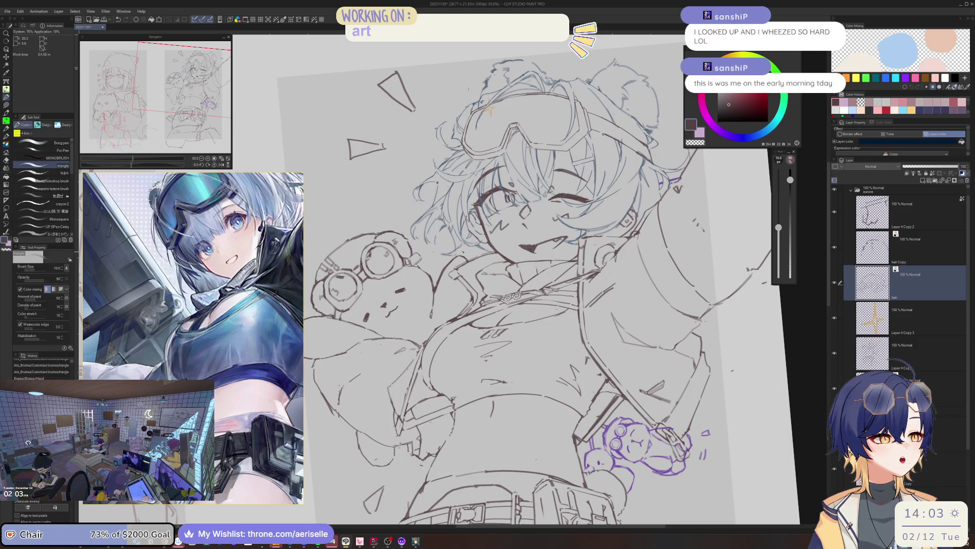
{"action": "mouse_move", "coordinate": [457, 259]}
{"action": "left_mouse_down"}
{"action": "mouse_move", "coordinate": [469, 252]}
{"action": "mouse_move", "coordinate": [355, 274]}
{"action": "mouse_move", "coordinate": [378, 264]}
{"action": "mouse_move", "coordinate": [498, 272]}
{"action": "left_mouse_up"}
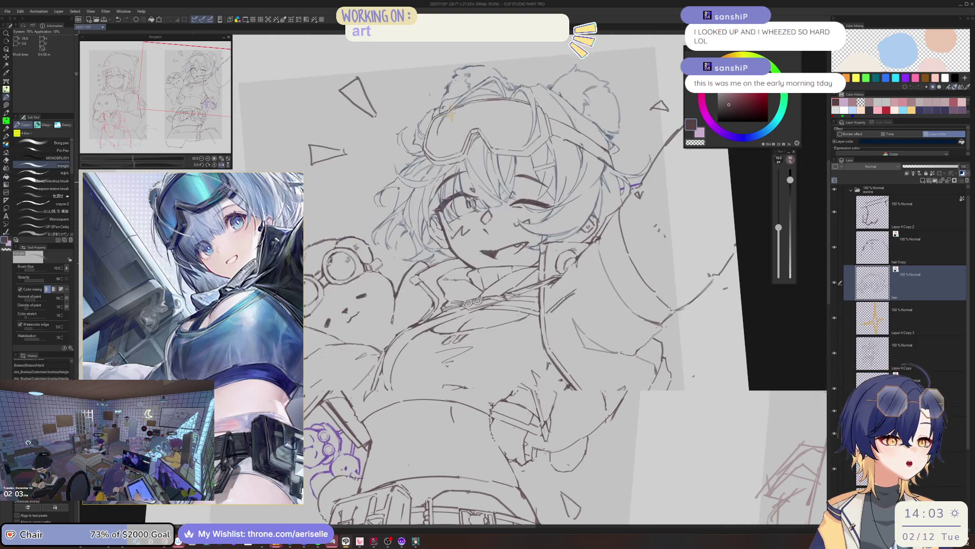
{"action": "scroll", "coordinate": [562, 239], "scroll_direction": "up", "scroll_amount": 4}
{"action": "key", "text": "e"}
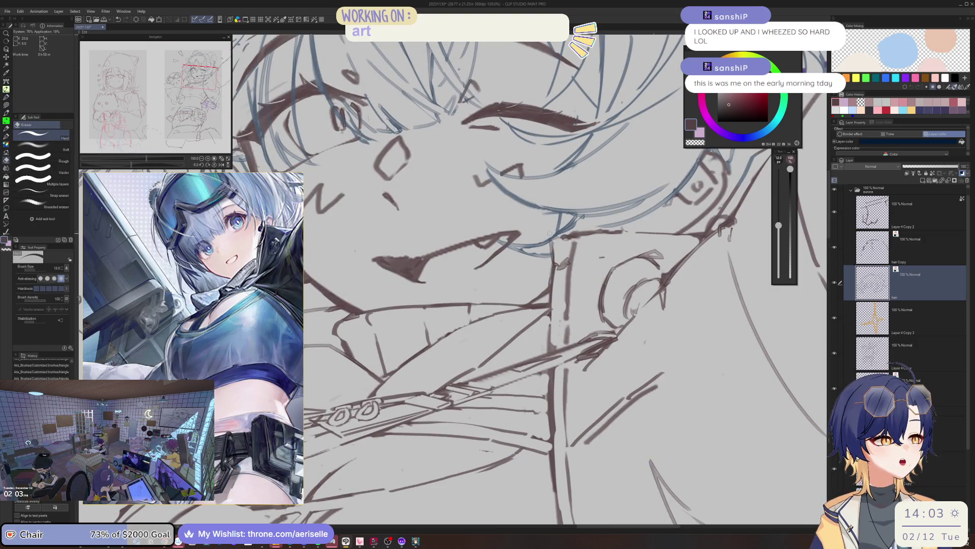
{"action": "scroll", "coordinate": [549, 233], "scroll_direction": "down", "scroll_amount": 5}
Step: Rotate the view to see the whole figure and erase stray hair marks with a smaller eraser
{"action": "mouse_move", "coordinate": [549, 232]}
{"action": "left_mouse_down"}
{"action": "mouse_move", "coordinate": [604, 255]}
{"action": "mouse_move", "coordinate": [606, 267]}
{"action": "left_mouse_up"}
{"action": "scroll", "coordinate": [584, 227], "scroll_direction": "up", "scroll_amount": 2}
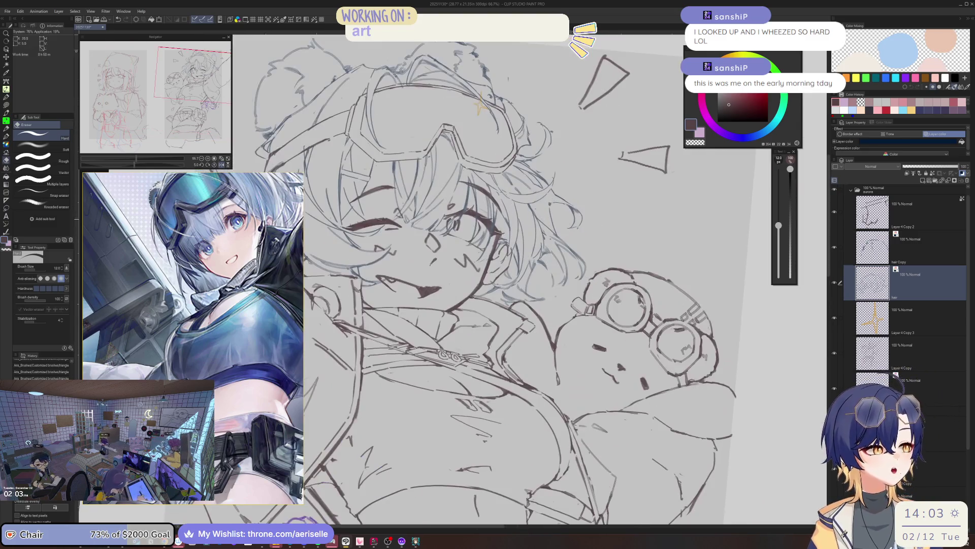
{"action": "key", "text": "bracketleft"}
{"action": "left_click_drag", "start_coordinate": [534, 214], "coordinate": [537, 226]}
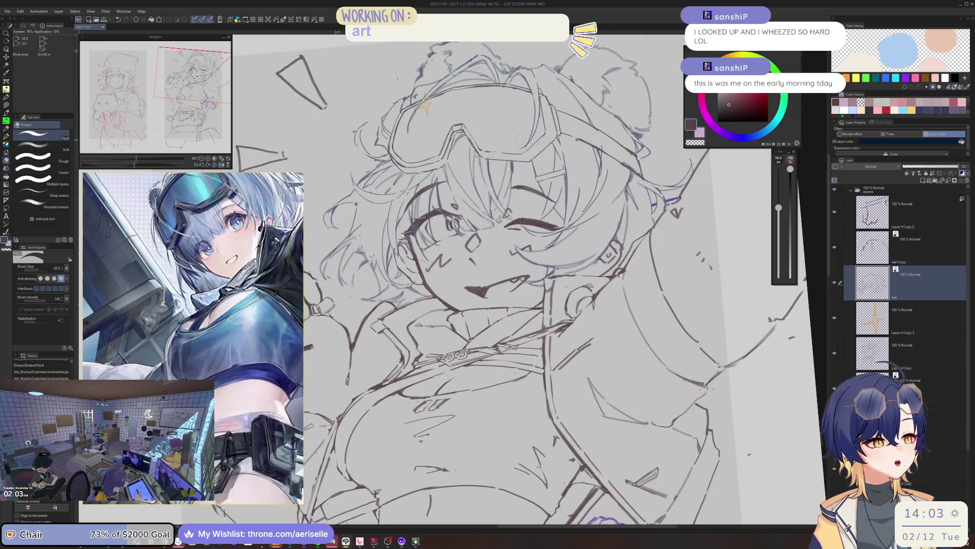
{"action": "key", "text": "p"}
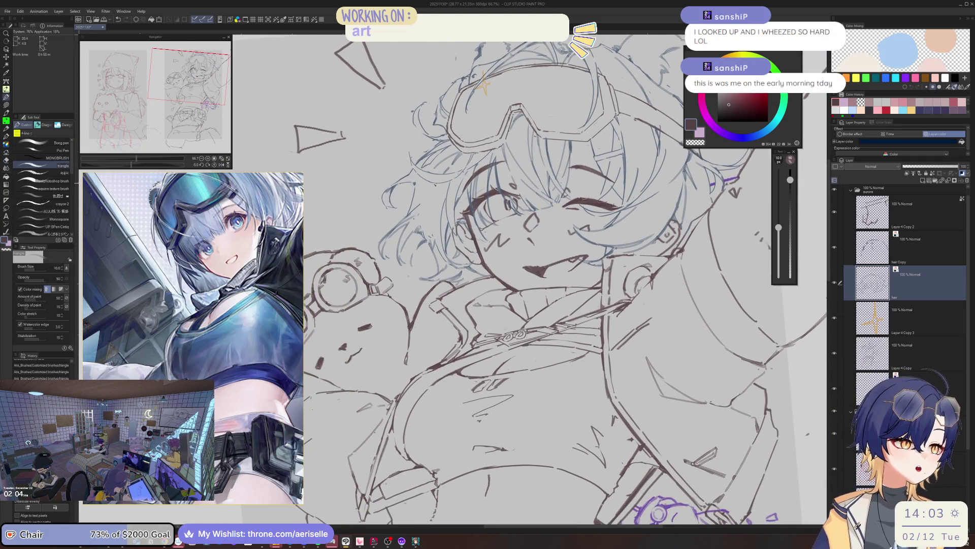
{"action": "left_click_drag", "start_coordinate": [433, 189], "coordinate": [428, 211]}
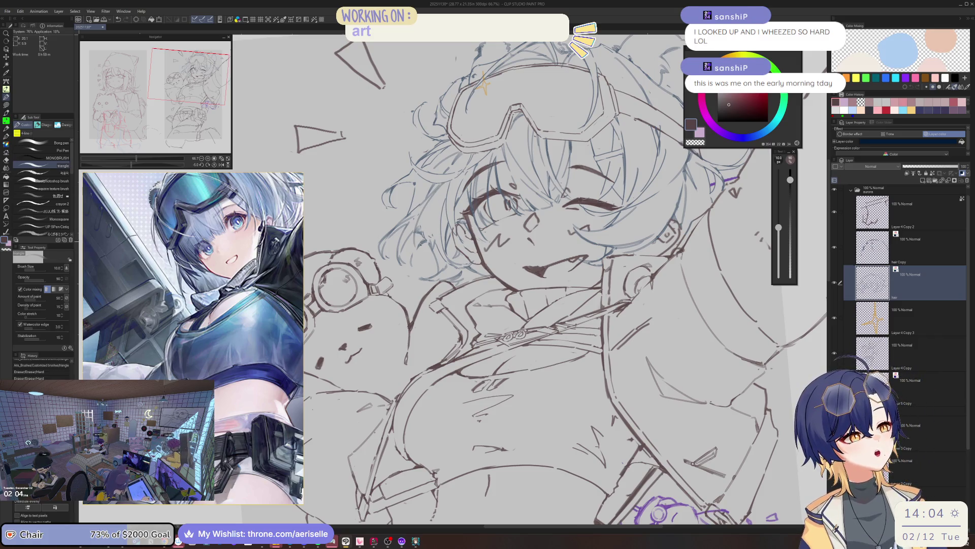
Step: Erase overlapping hair strokes, touch up small strands and remove leftover marks in the hair
{"action": "key", "text": "e"}
{"action": "mouse_move", "coordinate": [419, 218]}
{"action": "left_mouse_down"}
{"action": "mouse_move", "coordinate": [424, 251]}
{"action": "mouse_move", "coordinate": [485, 273]}
{"action": "left_mouse_up"}
{"action": "key", "text": "p"}
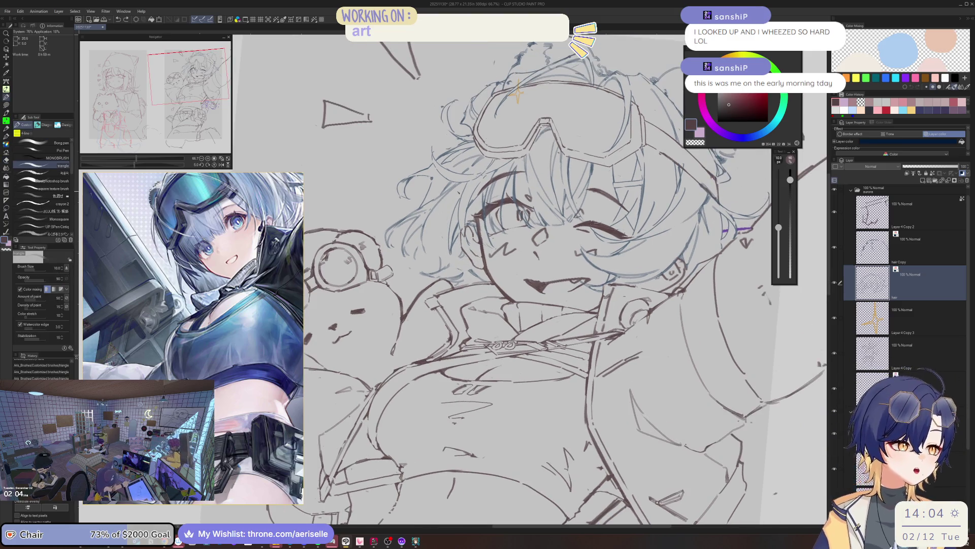
{"action": "left_click_drag", "start_coordinate": [460, 185], "coordinate": [450, 254]}
{"action": "key", "text": "e"}
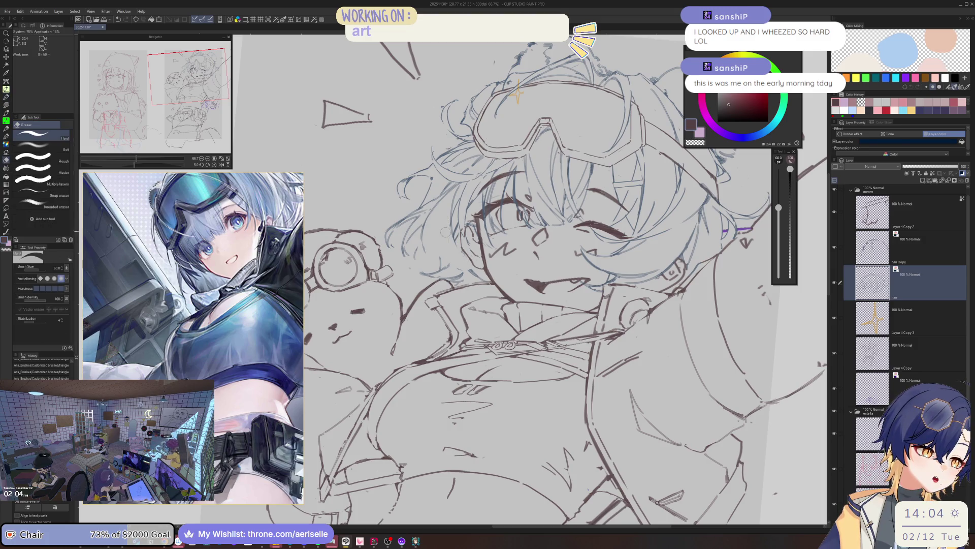
{"action": "key", "text": "p"}
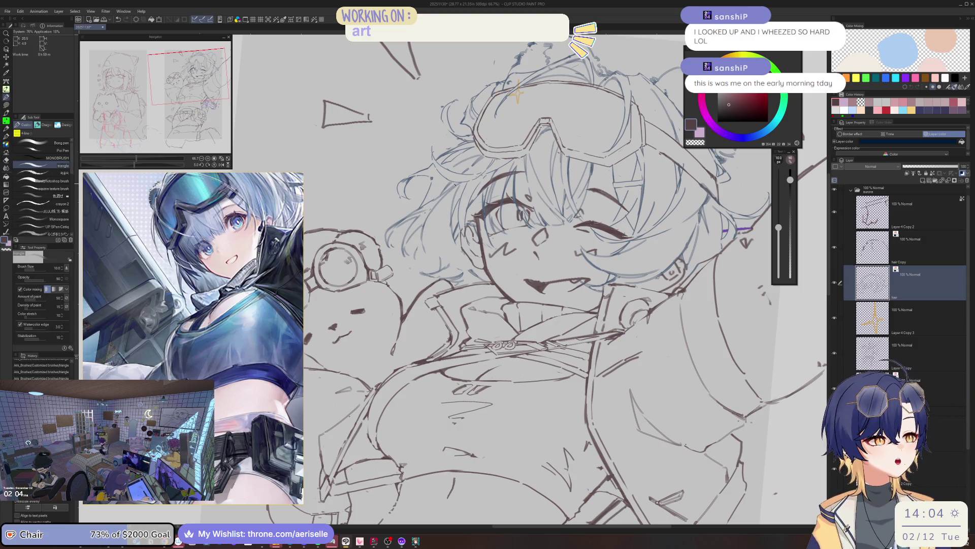
{"action": "key", "text": "e"}
{"action": "left_click_drag", "start_coordinate": [427, 231], "coordinate": [429, 260]}
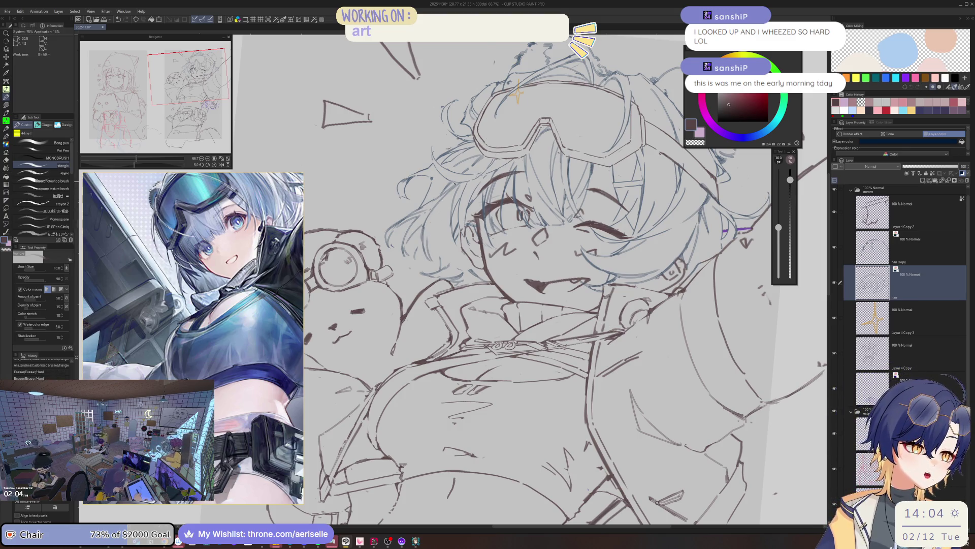
{"action": "key", "text": "e"}
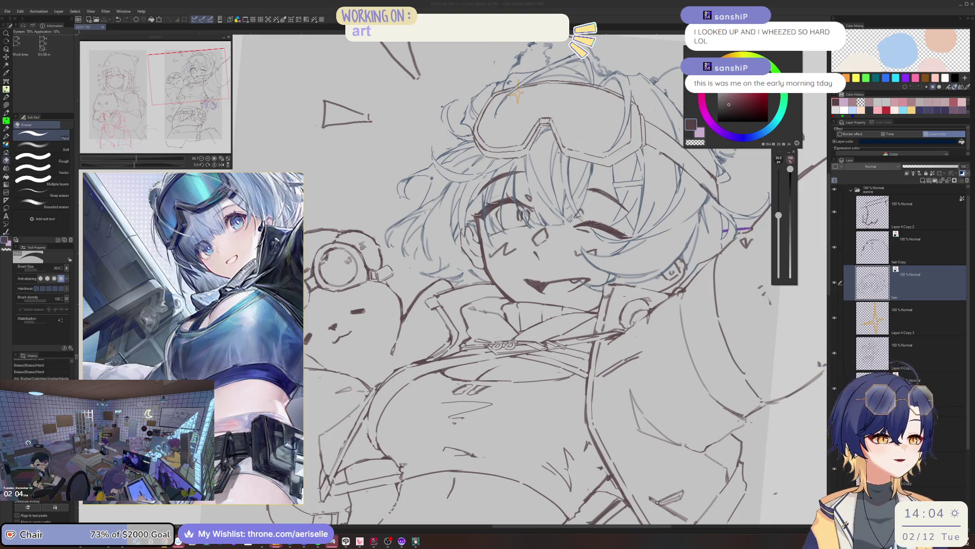
Step: Erase a stray mark and ink hair strands and lines along the right side of the face
{"action": "left_click_drag", "start_coordinate": [479, 287], "coordinate": [451, 235]}
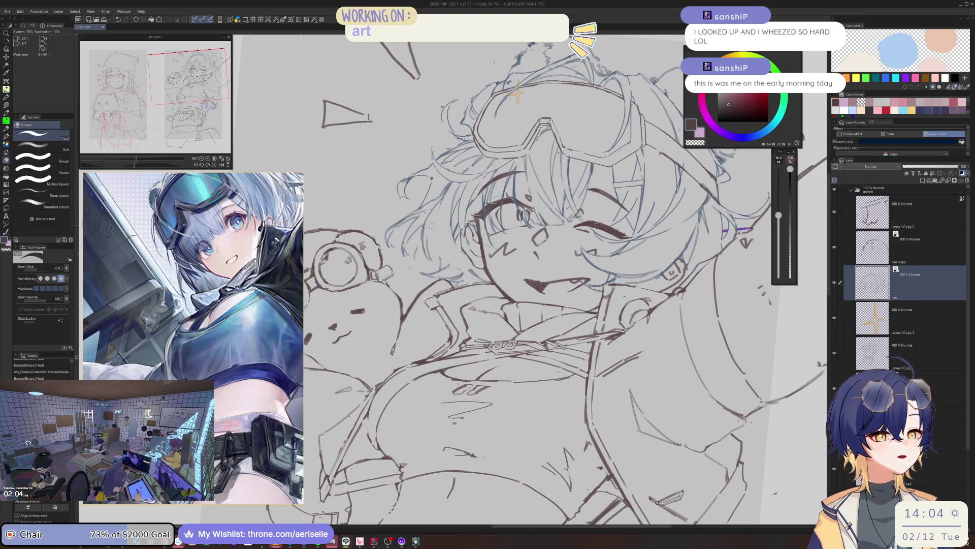
{"action": "scroll", "coordinate": [434, 234], "scroll_direction": "up", "scroll_amount": 3}
{"action": "key", "text": "p"}
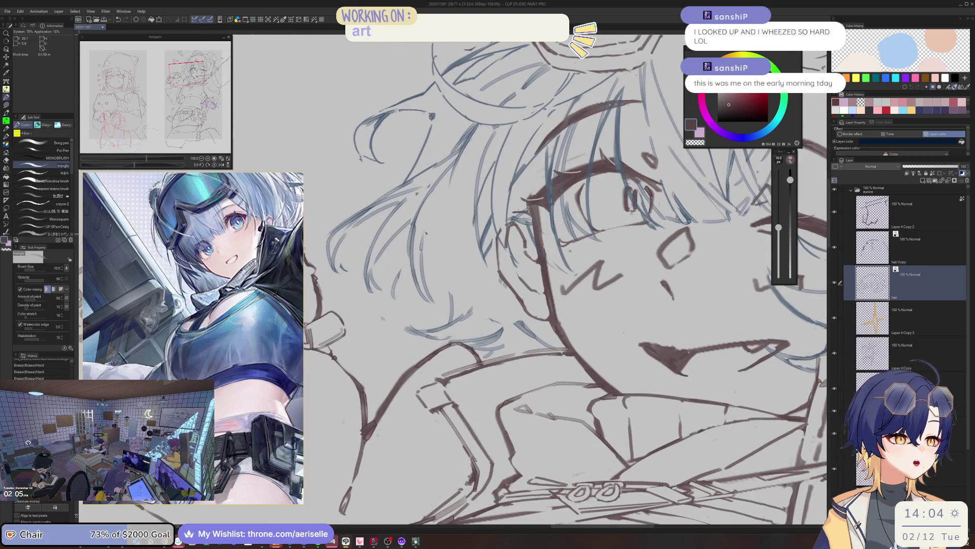
{"action": "left_click_drag", "start_coordinate": [433, 214], "coordinate": [426, 243]}
{"action": "left_click_drag", "start_coordinate": [432, 199], "coordinate": [436, 253]}
{"action": "left_click_drag", "start_coordinate": [432, 205], "coordinate": [452, 264]}
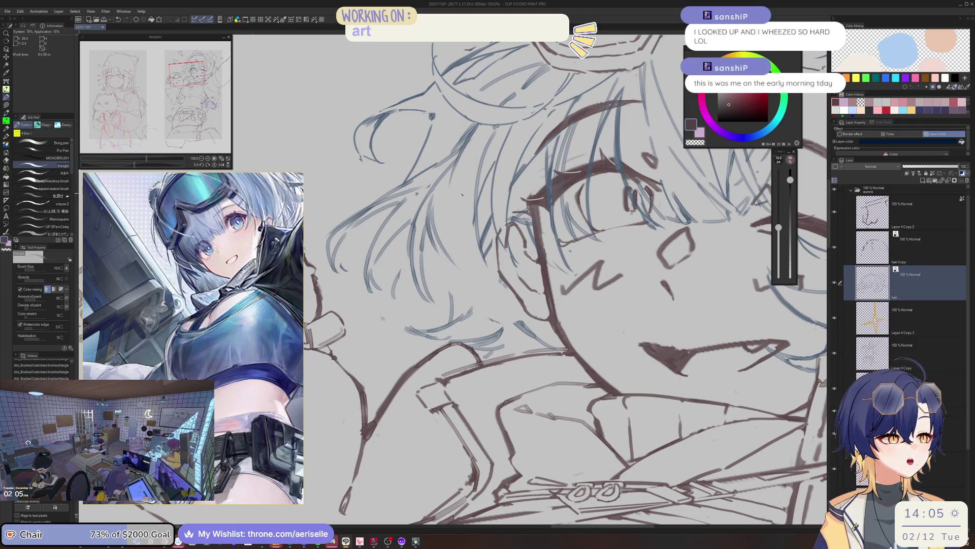
{"action": "mouse_move", "coordinate": [463, 170]}
{"action": "left_mouse_down"}
{"action": "mouse_move", "coordinate": [496, 249]}
{"action": "mouse_move", "coordinate": [488, 254]}
{"action": "left_mouse_up"}
Step: Erase stray bits, ink a line down the side of the face and clean up nearby marks
{"action": "key", "text": "e"}
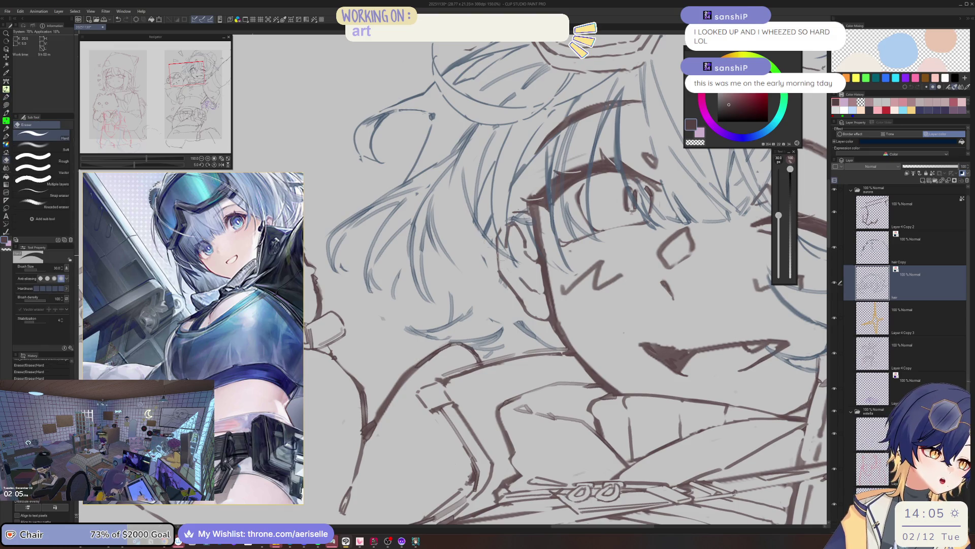
{"action": "left_click_drag", "start_coordinate": [475, 221], "coordinate": [485, 265]}
{"action": "key", "text": "ctrl+z"}
{"action": "scroll", "coordinate": [481, 239], "scroll_direction": "up", "scroll_amount": 2}
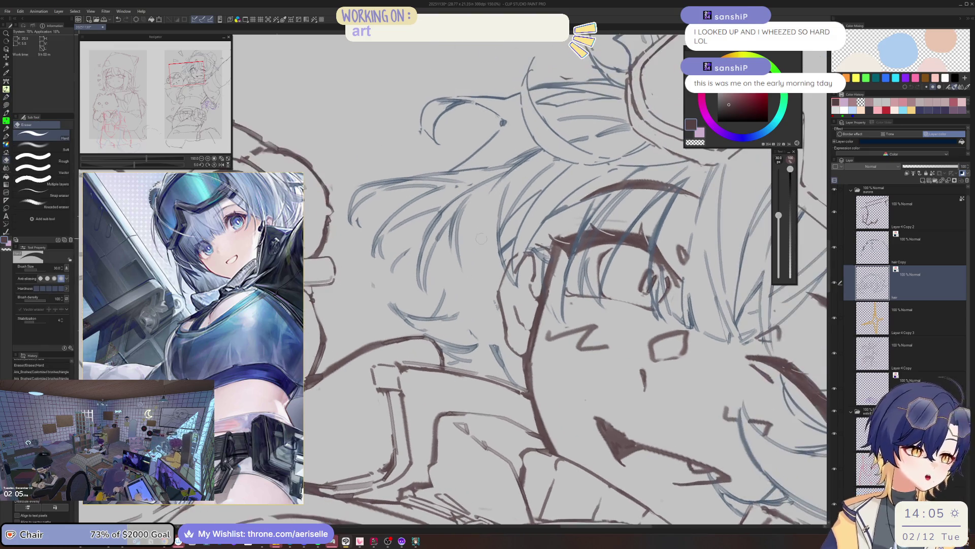
{"action": "key", "text": "p"}
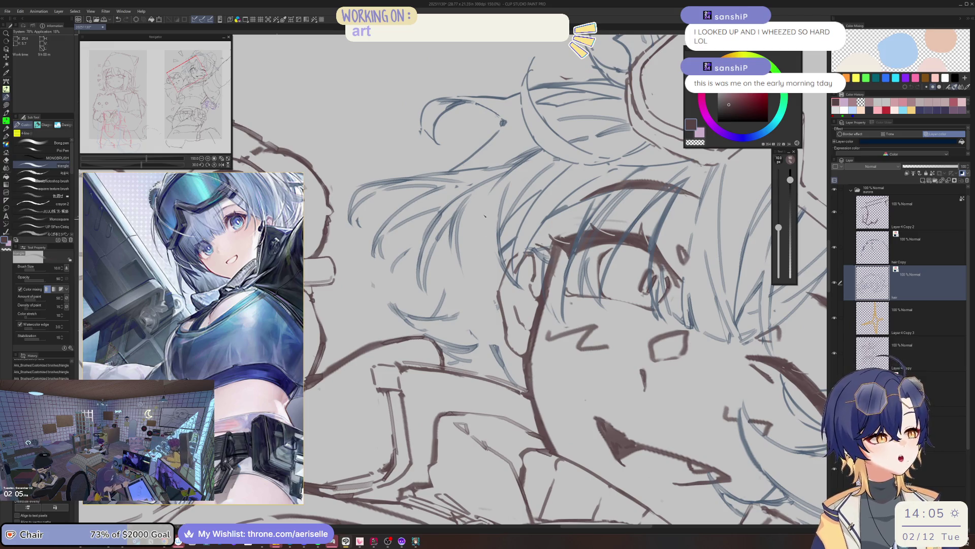
{"action": "mouse_move", "coordinate": [485, 216]}
{"action": "left_mouse_down"}
{"action": "mouse_move", "coordinate": [492, 249]}
{"action": "mouse_move", "coordinate": [484, 241]}
{"action": "mouse_move", "coordinate": [478, 286]}
{"action": "left_mouse_up"}
{"action": "left_click_drag", "start_coordinate": [455, 246], "coordinate": [460, 285]}
{"action": "left_click_drag", "start_coordinate": [457, 218], "coordinate": [473, 305]}
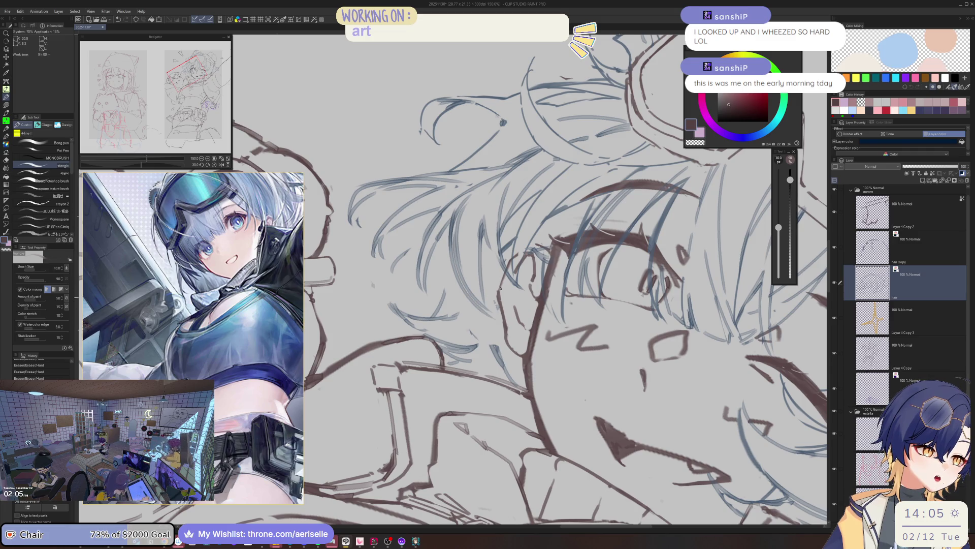
{"action": "scroll", "coordinate": [527, 235], "scroll_direction": "down", "scroll_amount": 5}
{"action": "scroll", "coordinate": [528, 235], "scroll_direction": "up", "scroll_amount": 3}
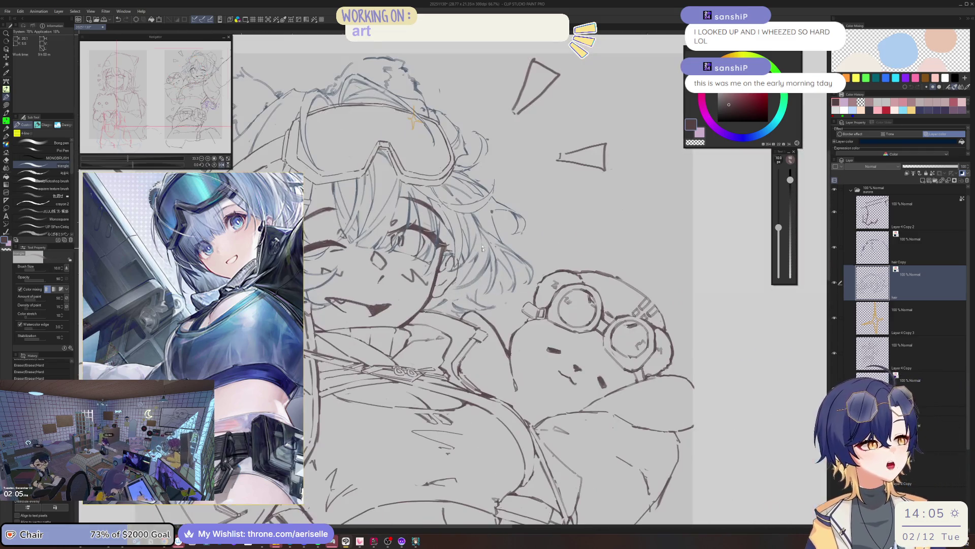
Step: Try small hair strands, erase them, mirror the view and ink a short stroke
{"action": "mouse_move", "coordinate": [478, 252]}
{"action": "left_mouse_down"}
{"action": "mouse_move", "coordinate": [470, 263]}
{"action": "mouse_move", "coordinate": [467, 220]}
{"action": "mouse_move", "coordinate": [463, 280]}
{"action": "mouse_move", "coordinate": [450, 287]}
{"action": "mouse_move", "coordinate": [476, 279]}
{"action": "left_mouse_up"}
{"action": "key", "text": "e"}
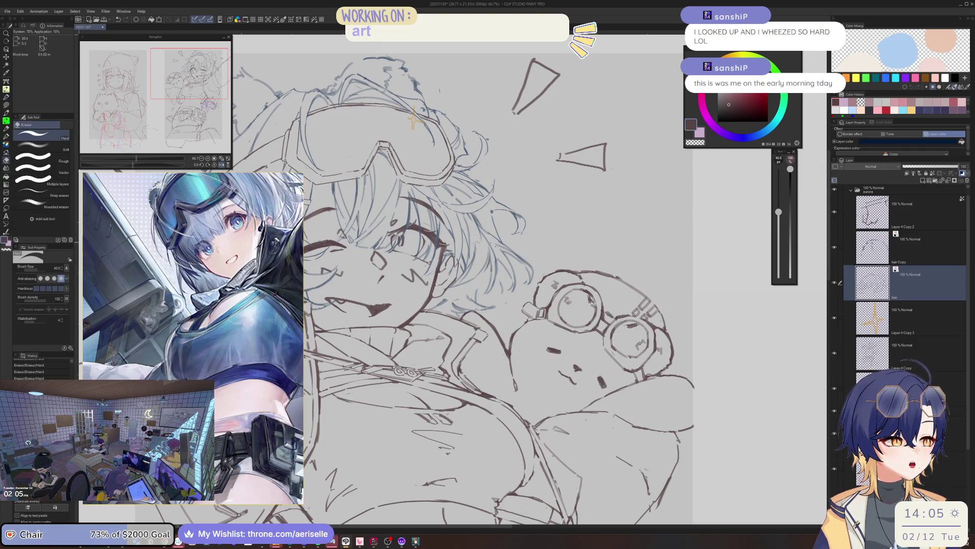
{"action": "left_click_drag", "start_coordinate": [478, 244], "coordinate": [457, 284]}
{"action": "key", "text": "h"}
{"action": "key", "text": "p"}
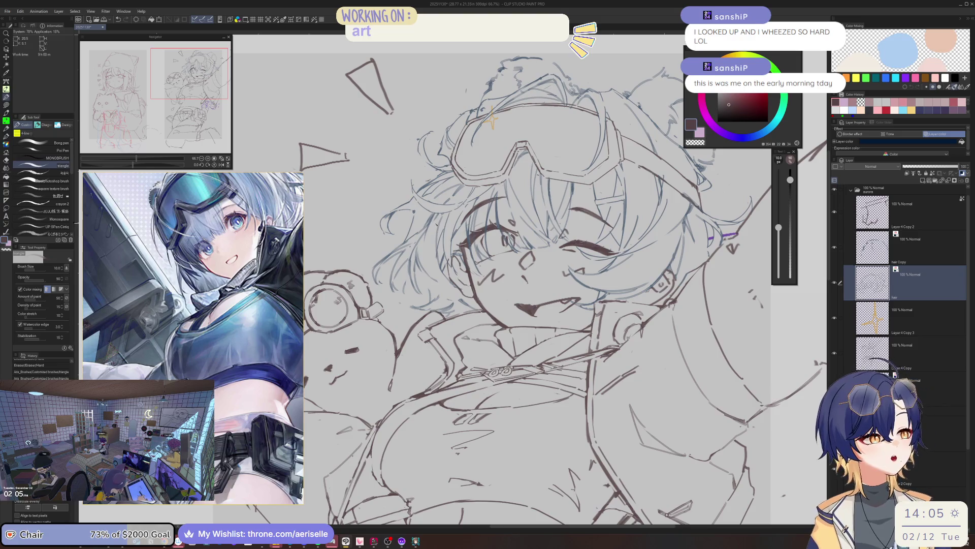
{"action": "mouse_move", "coordinate": [438, 241]}
{"action": "left_mouse_down"}
{"action": "mouse_move", "coordinate": [435, 266]}
{"action": "mouse_move", "coordinate": [457, 283]}
{"action": "mouse_move", "coordinate": [435, 294]}
{"action": "left_mouse_up"}
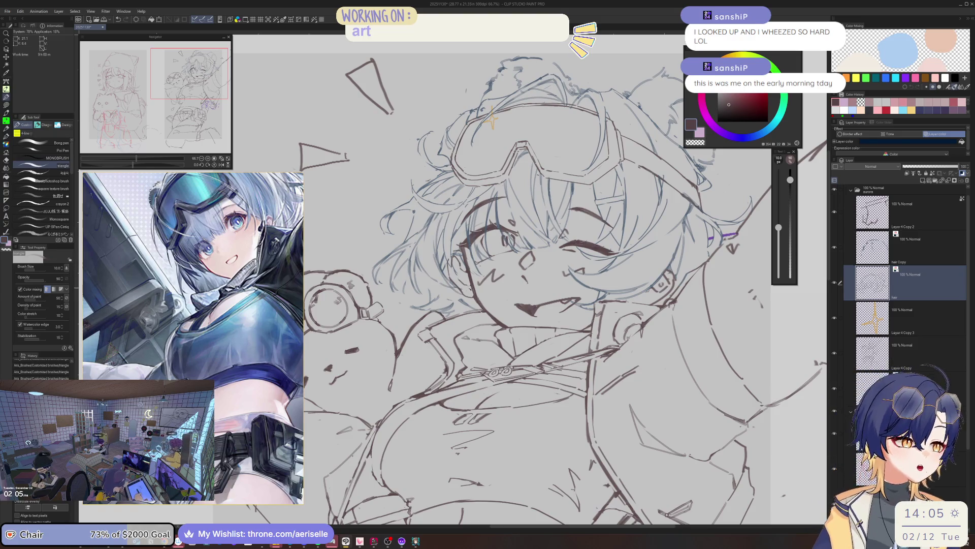
Step: Add short strokes near the face, then zoom, mirror and tilt the canvas about 25 degrees
{"action": "key", "text": "e"}
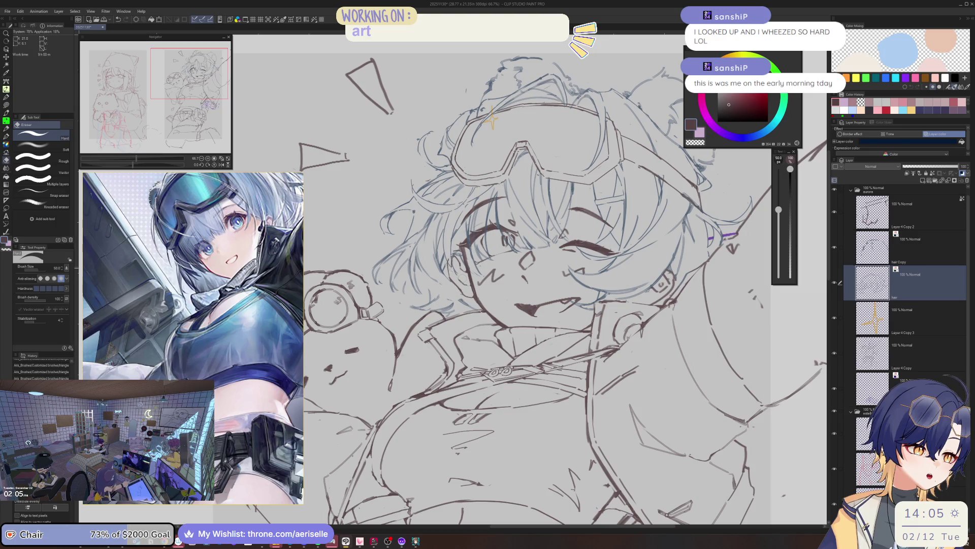
{"action": "key", "text": "p"}
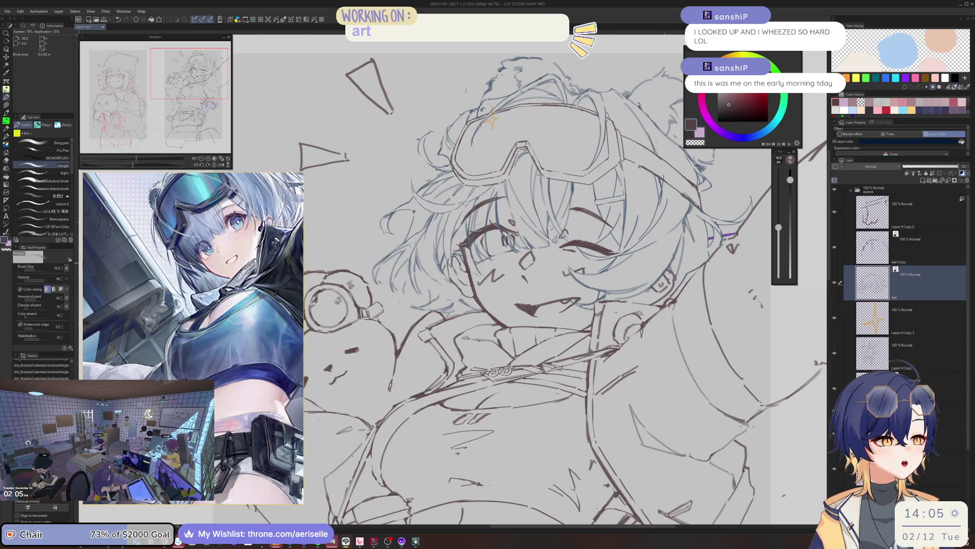
{"action": "mouse_move", "coordinate": [437, 263]}
{"action": "left_mouse_down"}
{"action": "mouse_move", "coordinate": [459, 283]}
{"action": "mouse_move", "coordinate": [437, 274]}
{"action": "left_mouse_up"}
{"action": "key", "text": "e"}
{"action": "key", "text": "p"}
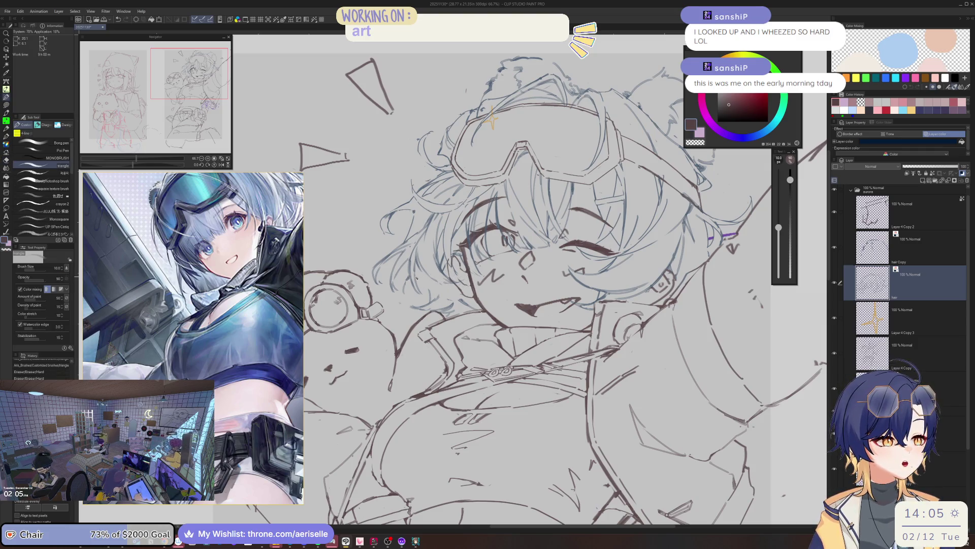
{"action": "left_click_drag", "start_coordinate": [420, 274], "coordinate": [429, 302]}
{"action": "key", "text": "ctrl+minus"}
{"action": "key", "text": "ctrl+minus"}
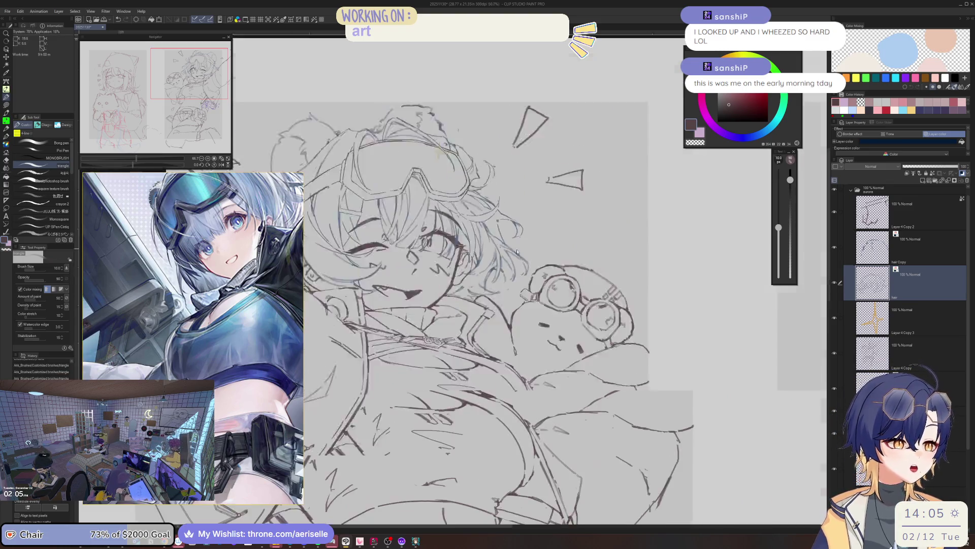
{"action": "key", "text": "ctrl+plus"}
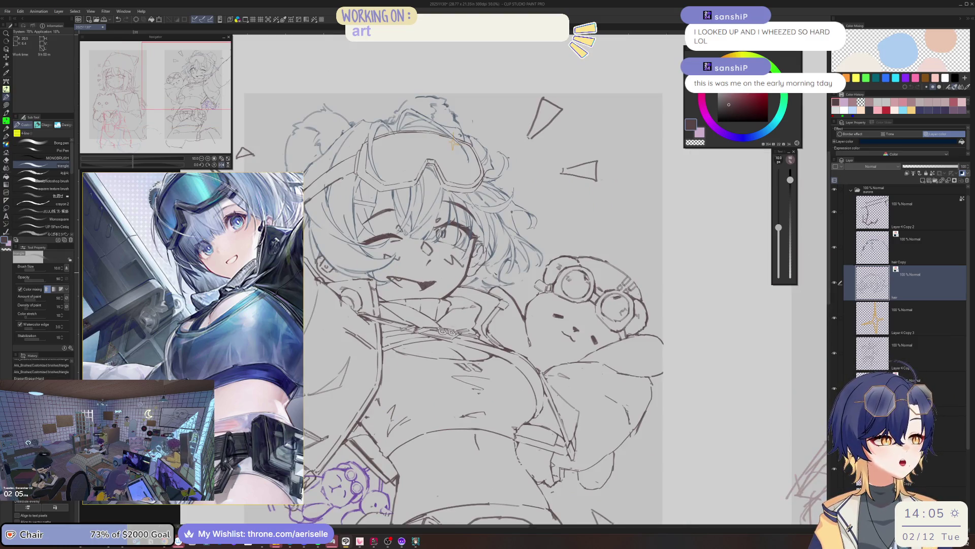
{"action": "key", "text": "h"}
{"action": "key", "text": "asciicircum"}
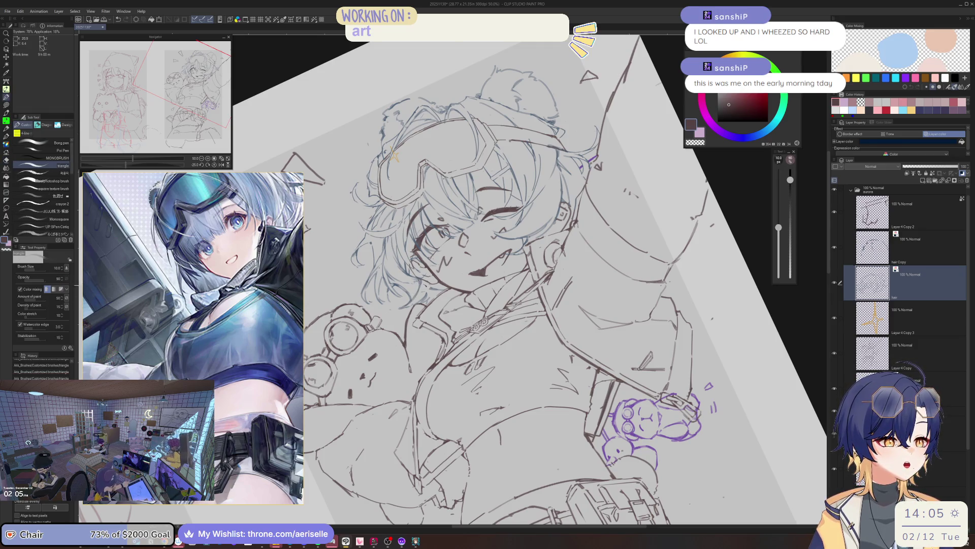
Step: Mirror the view back, erase a small patch of hair lines and review the whole figure
{"action": "key", "text": "e"}
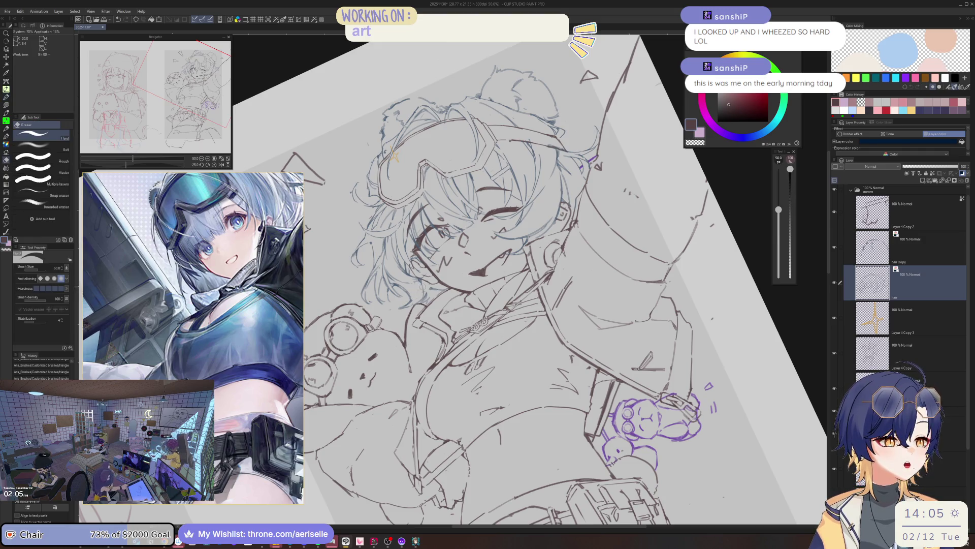
{"action": "key", "text": "p"}
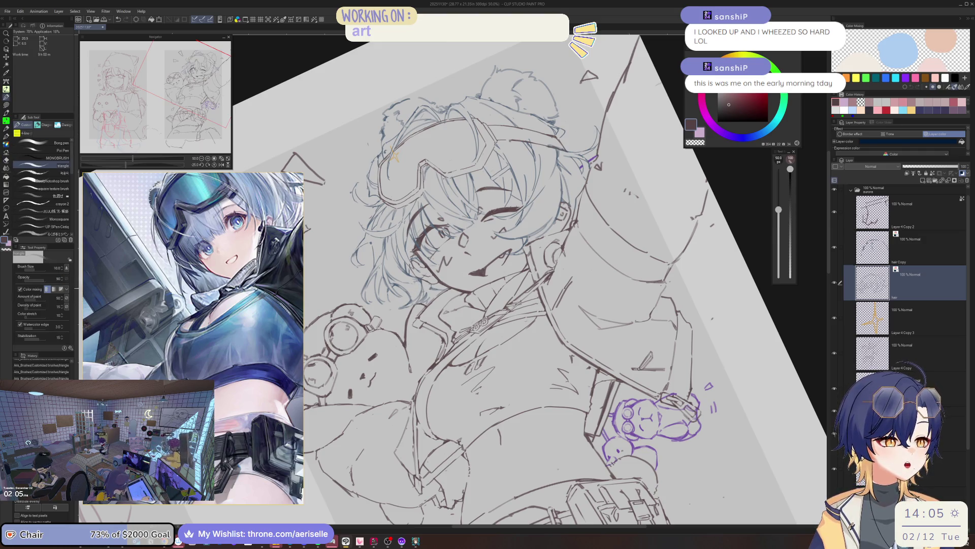
{"action": "key", "text": "e"}
{"action": "key", "text": "h"}
{"action": "key", "text": "h"}
{"action": "scroll", "coordinate": [459, 189], "scroll_direction": "down", "scroll_amount": 2}
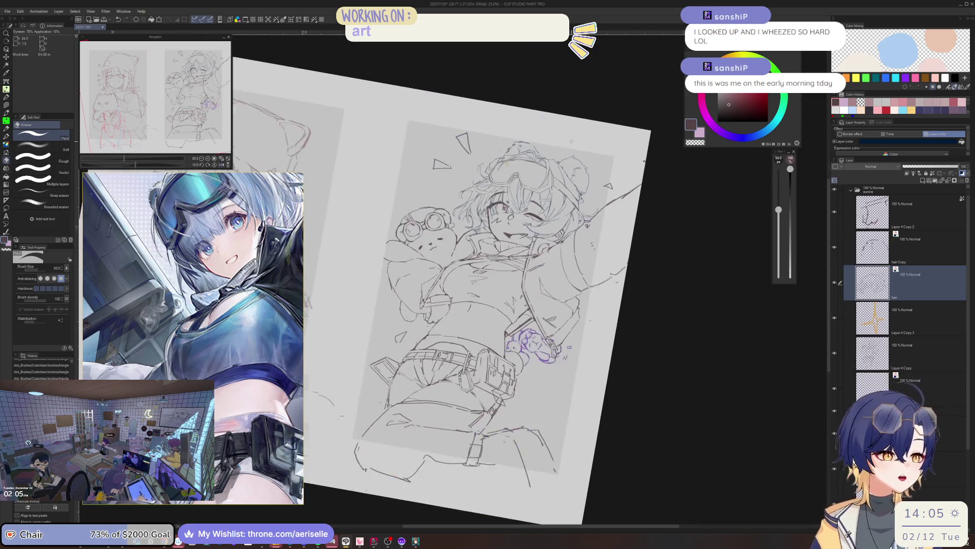
{"action": "scroll", "coordinate": [459, 189], "scroll_direction": "up", "scroll_amount": 3}
{"action": "mouse_move", "coordinate": [434, 201]}
{"action": "left_mouse_down"}
{"action": "mouse_move", "coordinate": [443, 221]}
{"action": "mouse_move", "coordinate": [448, 206]}
{"action": "mouse_move", "coordinate": [438, 226]}
{"action": "left_mouse_up"}
{"action": "key", "text": "p"}
{"action": "key", "text": "e"}
{"action": "key", "text": "p"}
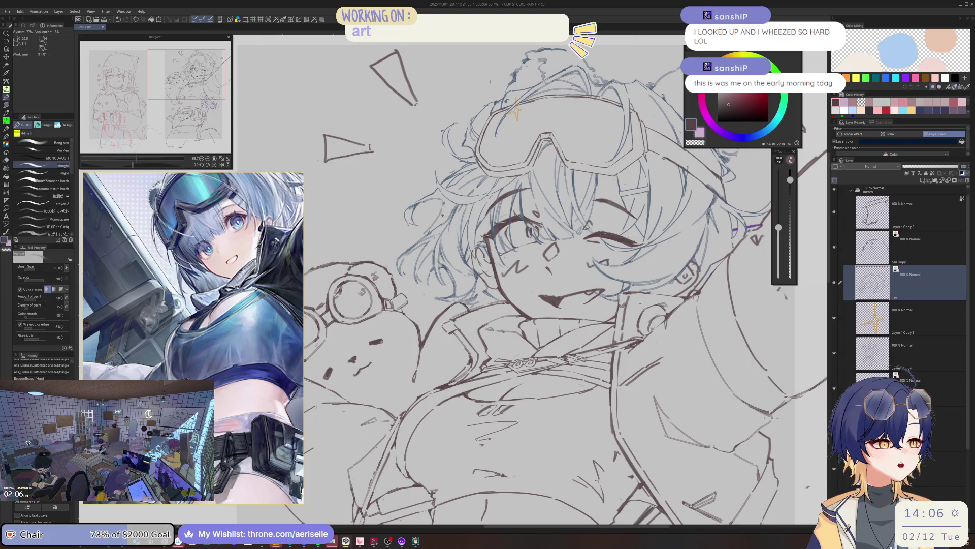
{"action": "key", "text": "ctrl+minus"}
{"action": "key", "text": "ctrl+minus"}
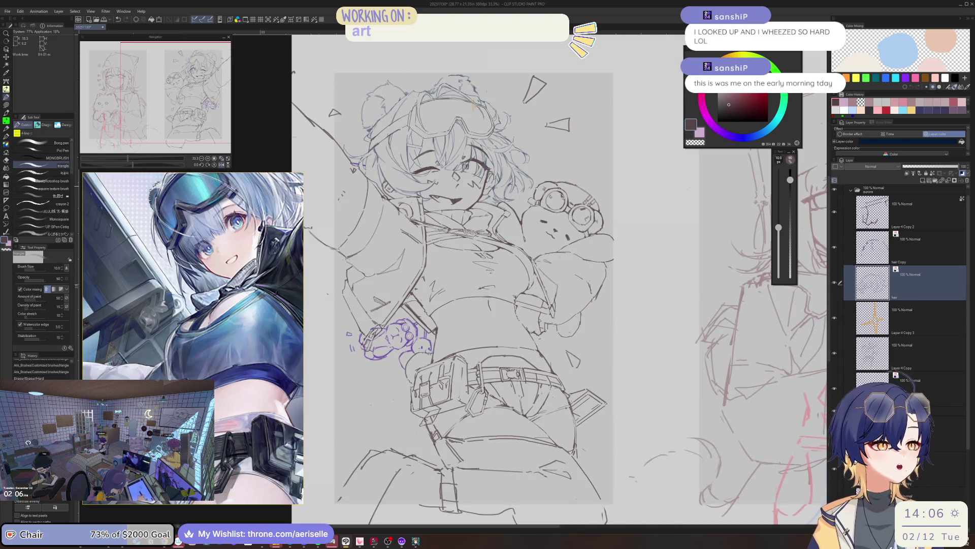
{"action": "key", "text": "ctrl+plus"}
{"action": "key", "text": "ctrl+plus"}
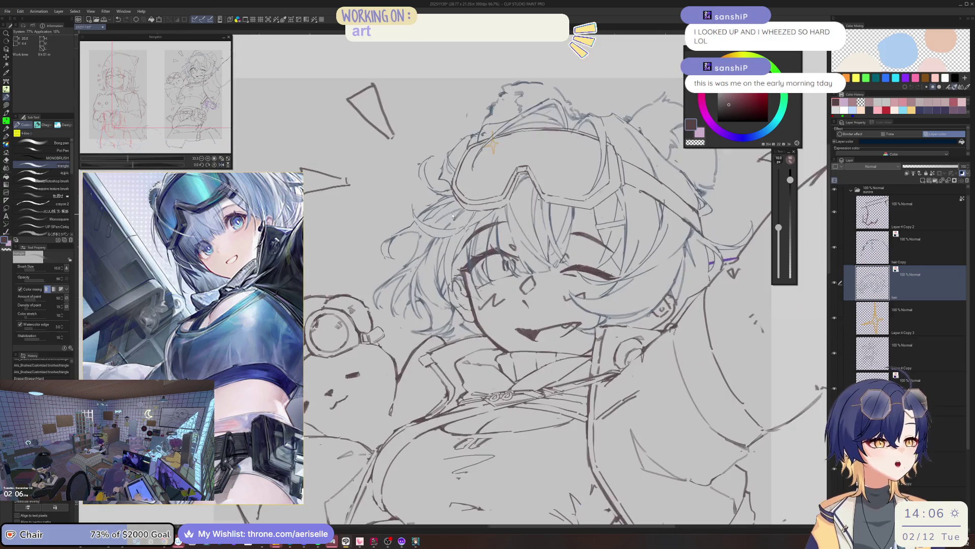
Step: Undo the last few strokes and erase a faint mark in the hair, then mirror the view
{"action": "key", "text": "e"}
{"action": "key", "text": "ctrl+z"}
{"action": "key", "text": "ctrl+z"}
{"action": "key", "text": "ctrl+z"}
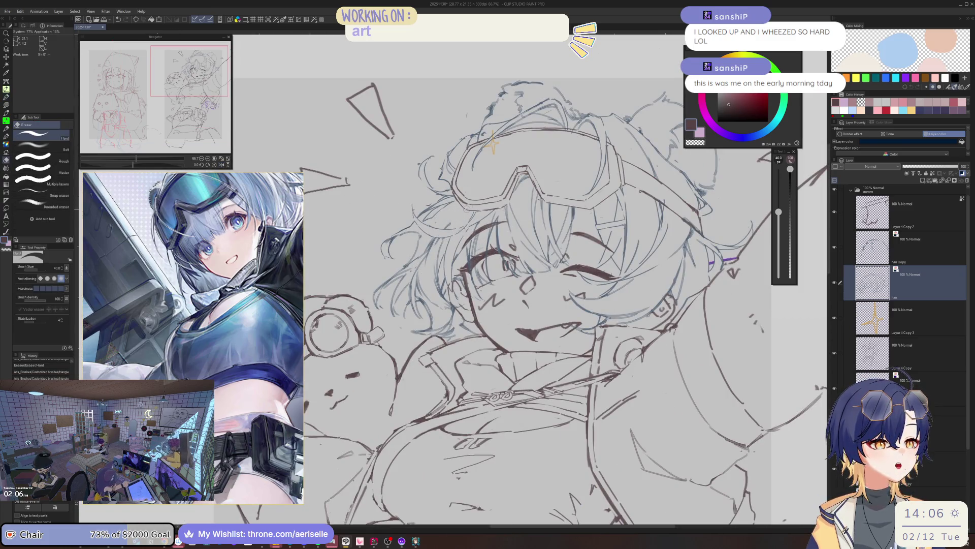
{"action": "key", "text": "p"}
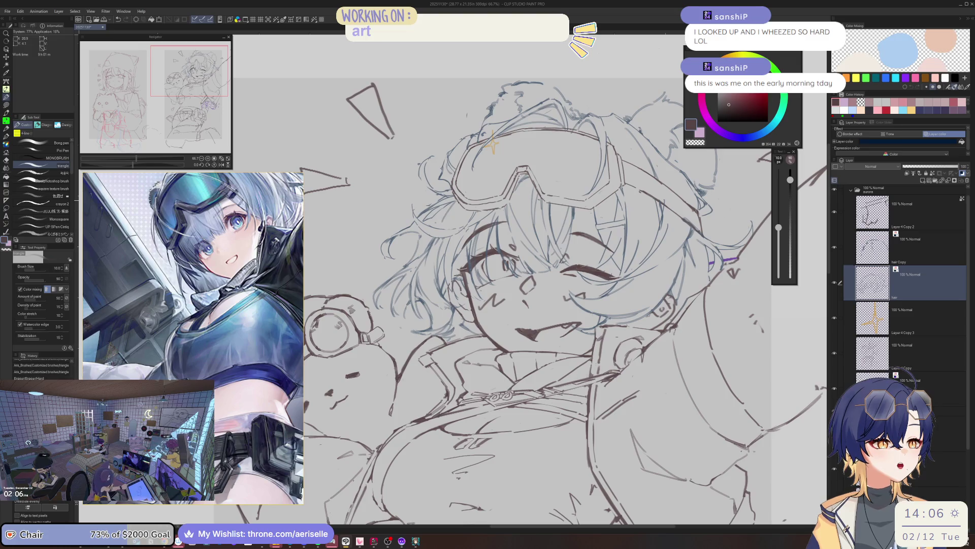
{"action": "key", "text": "e"}
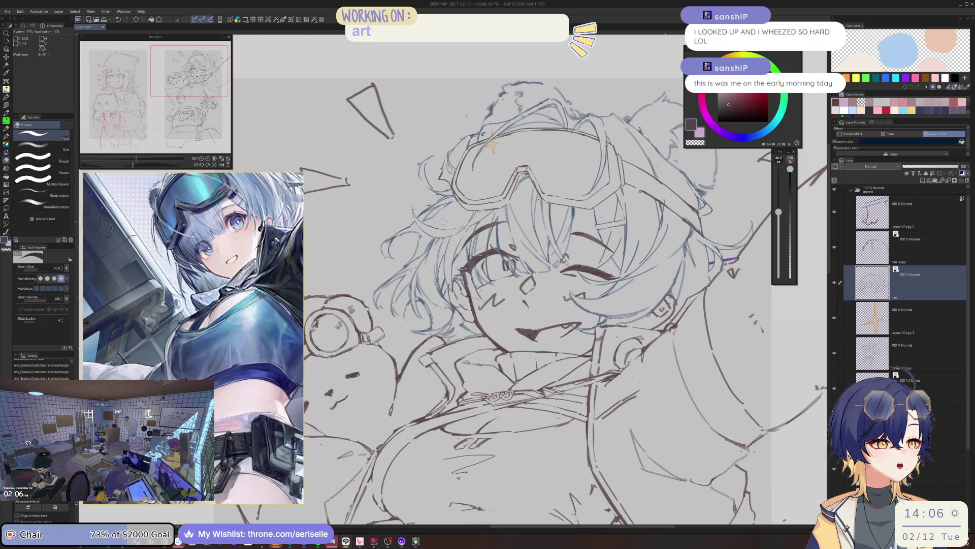
{"action": "key", "text": "p"}
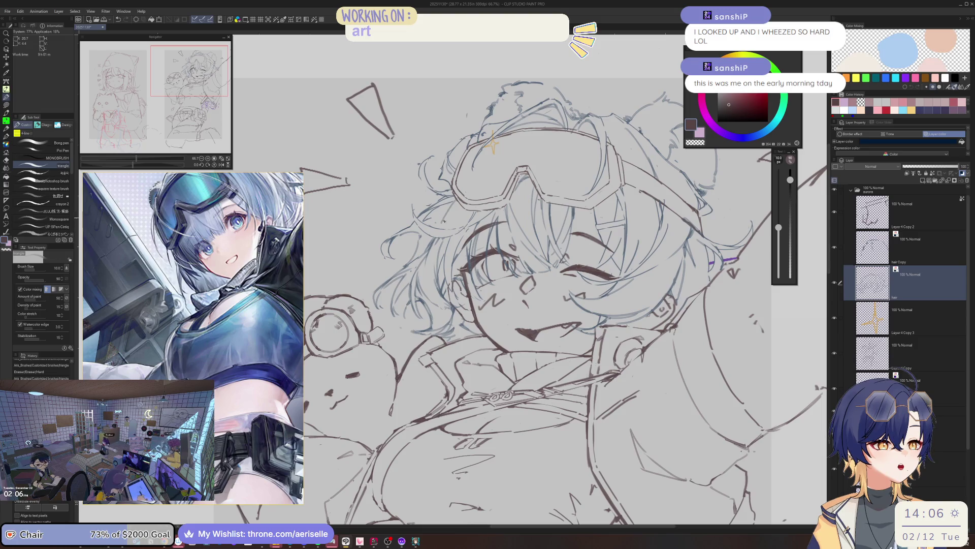
{"action": "left_click_drag", "start_coordinate": [443, 220], "coordinate": [449, 205]}
{"action": "scroll", "coordinate": [488, 274], "scroll_direction": "down", "scroll_amount": 3}
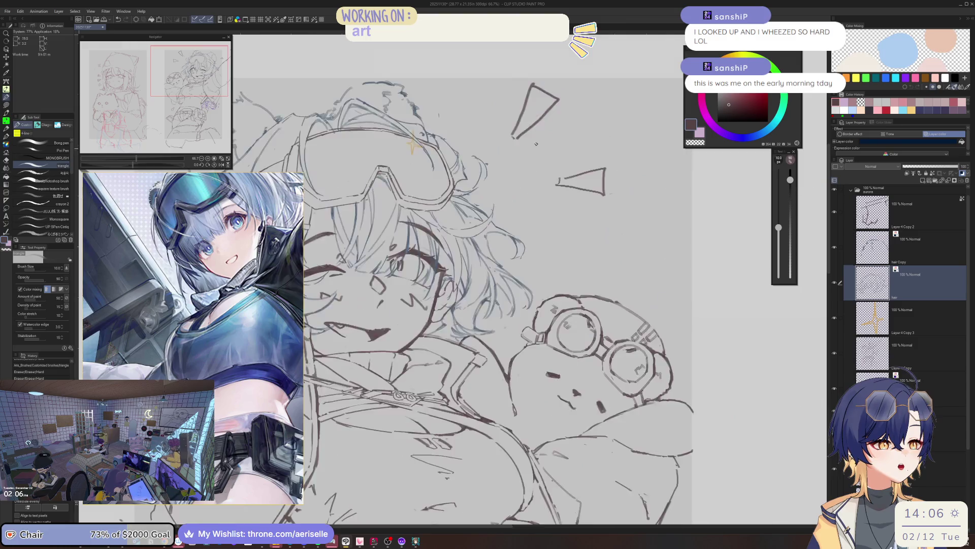
{"action": "scroll", "coordinate": [437, 192], "scroll_direction": "up", "scroll_amount": 3}
{"action": "key", "text": "h"}
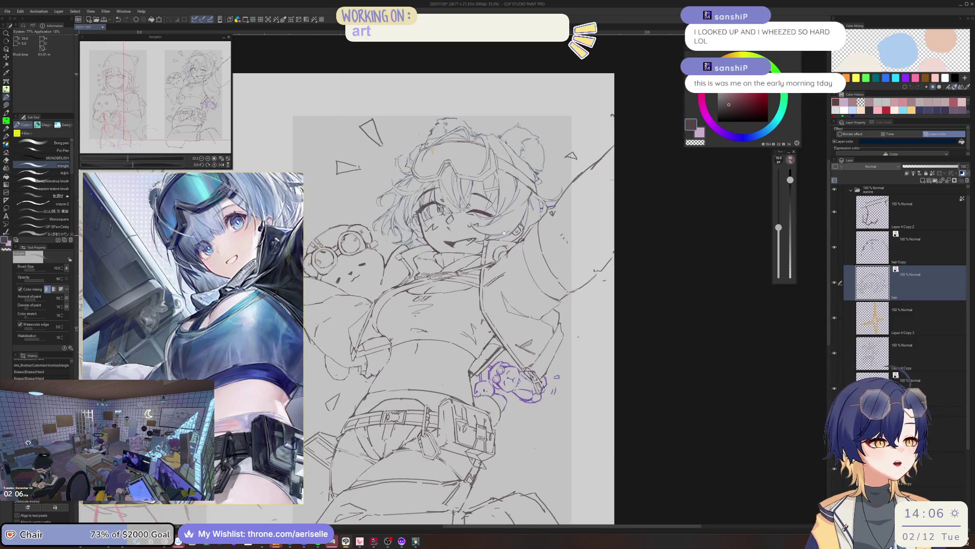
Step: Erase a hair strand near the goggles and redraw it as a short line
{"action": "scroll", "coordinate": [437, 192], "scroll_direction": "up", "scroll_amount": 5}
{"action": "key", "text": "e"}
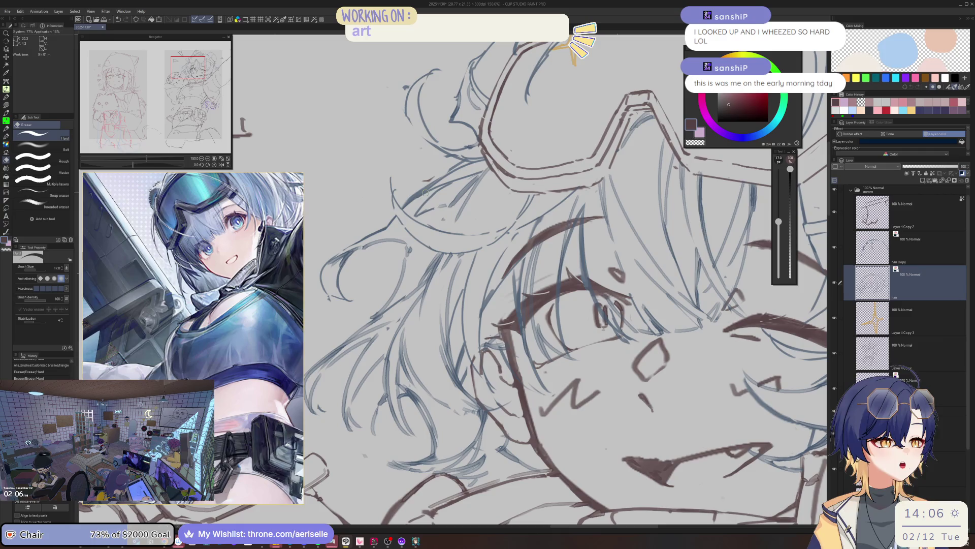
{"action": "left_click_drag", "start_coordinate": [456, 180], "coordinate": [491, 168]}
{"action": "key", "text": "p"}
{"action": "left_click_drag", "start_coordinate": [431, 186], "coordinate": [487, 156]}
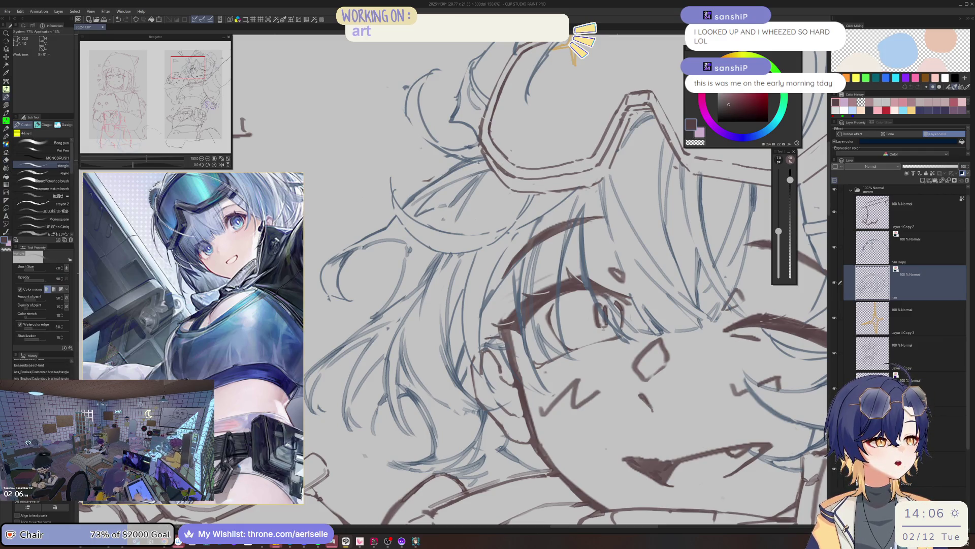
{"action": "key", "text": "e"}
{"action": "left_click_drag", "start_coordinate": [432, 185], "coordinate": [485, 156]}
Step: Erase stray hair lines beside the face and re-centre the view on the whole figure
{"action": "scroll", "coordinate": [521, 186], "scroll_direction": "down", "scroll_amount": 4}
{"action": "scroll", "coordinate": [520, 186], "scroll_direction": "up", "scroll_amount": 2}
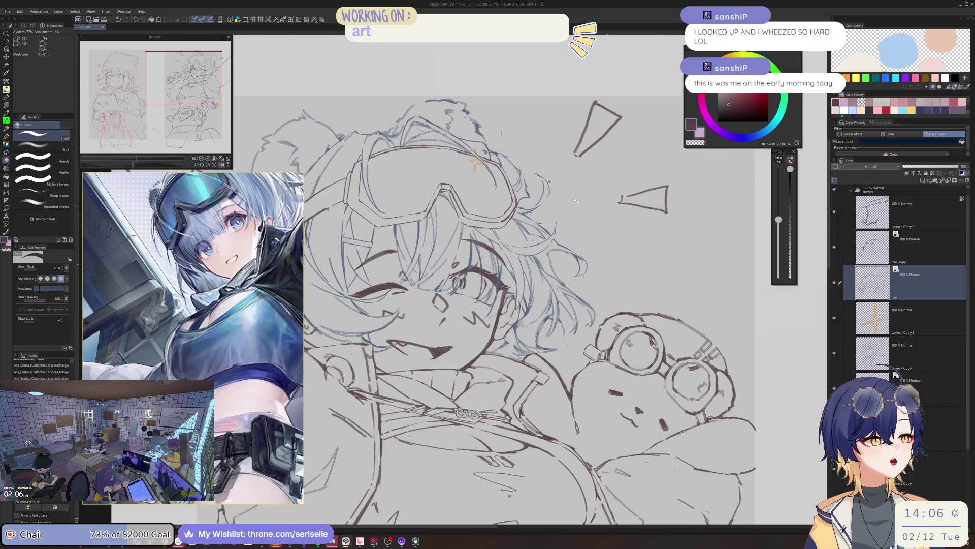
{"action": "scroll", "coordinate": [521, 180], "scroll_direction": "up", "scroll_amount": 2}
{"action": "mouse_move", "coordinate": [502, 232]}
{"action": "left_mouse_down"}
{"action": "mouse_move", "coordinate": [495, 222]}
{"action": "mouse_move", "coordinate": [500, 232]}
{"action": "mouse_move", "coordinate": [487, 233]}
{"action": "mouse_move", "coordinate": [502, 220]}
{"action": "mouse_move", "coordinate": [489, 221]}
{"action": "mouse_move", "coordinate": [489, 238]}
{"action": "left_mouse_up"}
{"action": "key", "text": "p"}
{"action": "scroll", "coordinate": [686, 219], "scroll_direction": "down", "scroll_amount": 2}
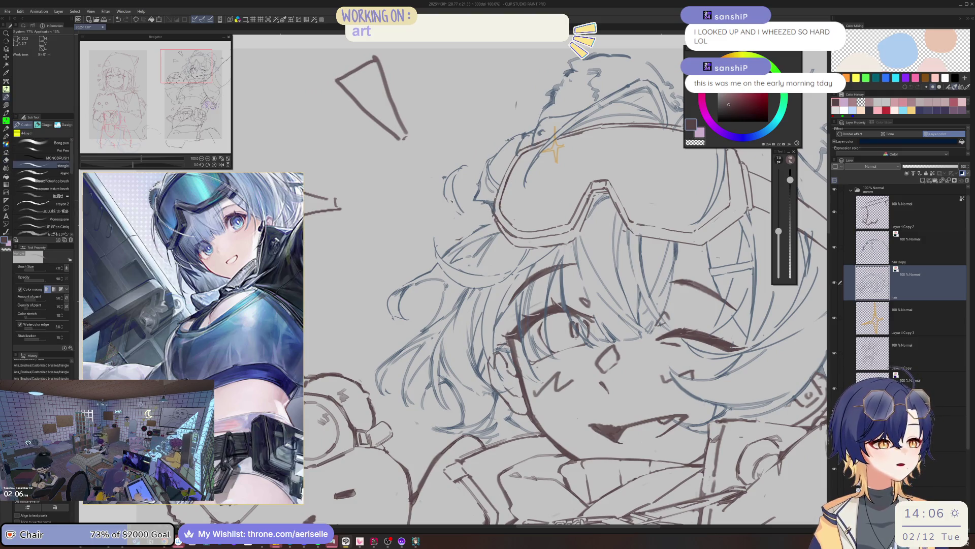
{"action": "mouse_move", "coordinate": [449, 200]}
{"action": "left_mouse_down"}
{"action": "mouse_move", "coordinate": [486, 216]}
{"action": "mouse_move", "coordinate": [475, 226]}
{"action": "left_mouse_up"}
{"action": "scroll", "coordinate": [556, 214], "scroll_direction": "down", "scroll_amount": 5}
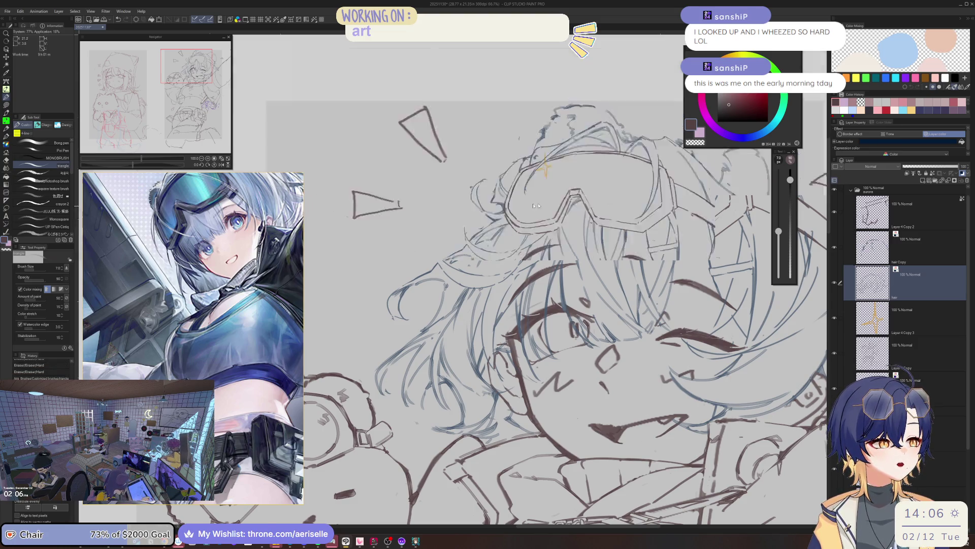
{"action": "left_click_drag", "start_coordinate": [555, 214], "coordinate": [587, 216]}
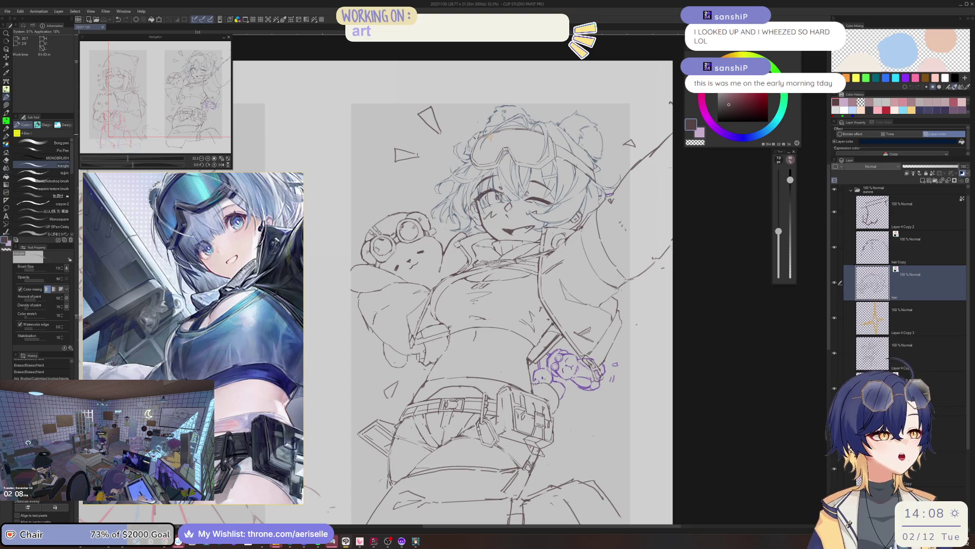
Step: Turn off the Layer color tint on the hair layer and select the hair Copy layer
{"action": "key", "text": "ctrl+plus"}
{"action": "key", "text": "ctrl+minus"}
{"action": "key", "text": "ctrl+minus"}
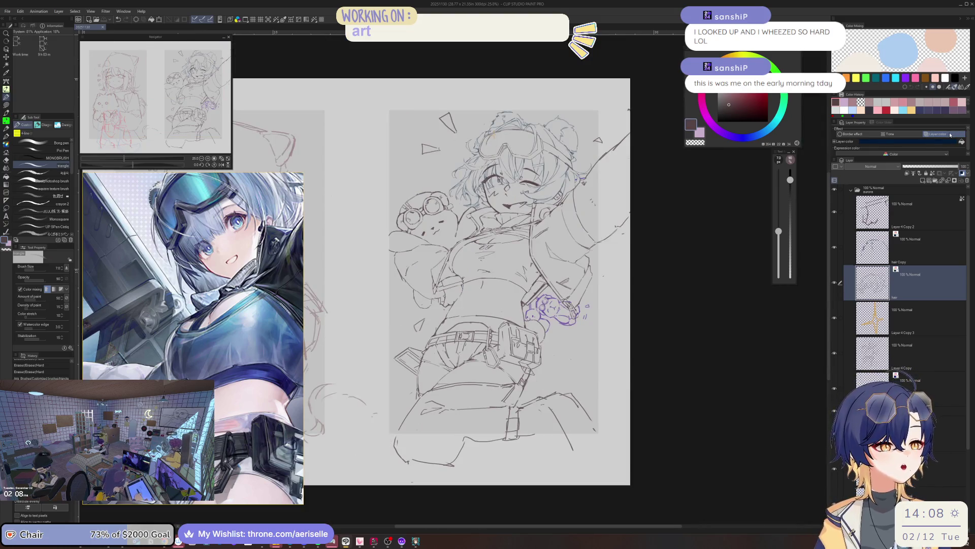
{"action": "left_click", "coordinate": [950, 135]}
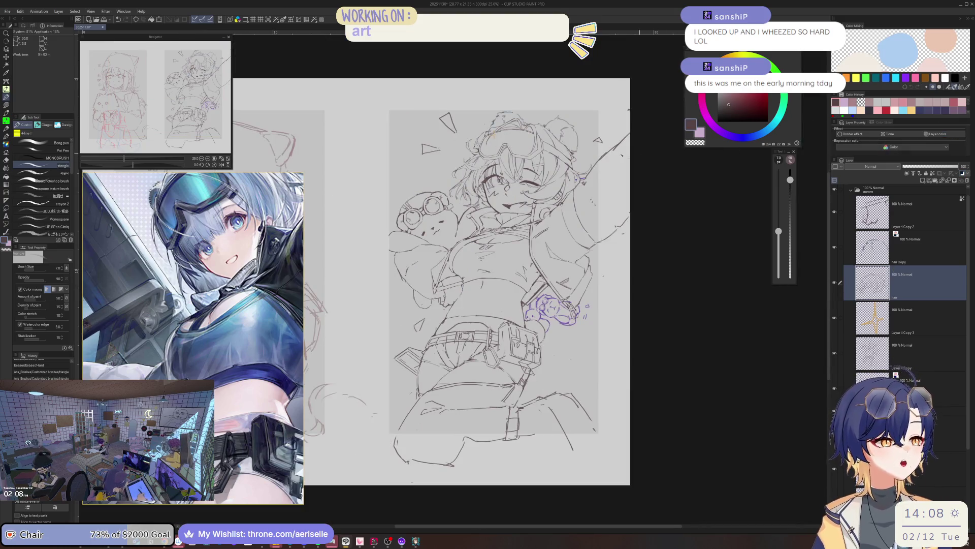
{"action": "left_click", "coordinate": [921, 241]}
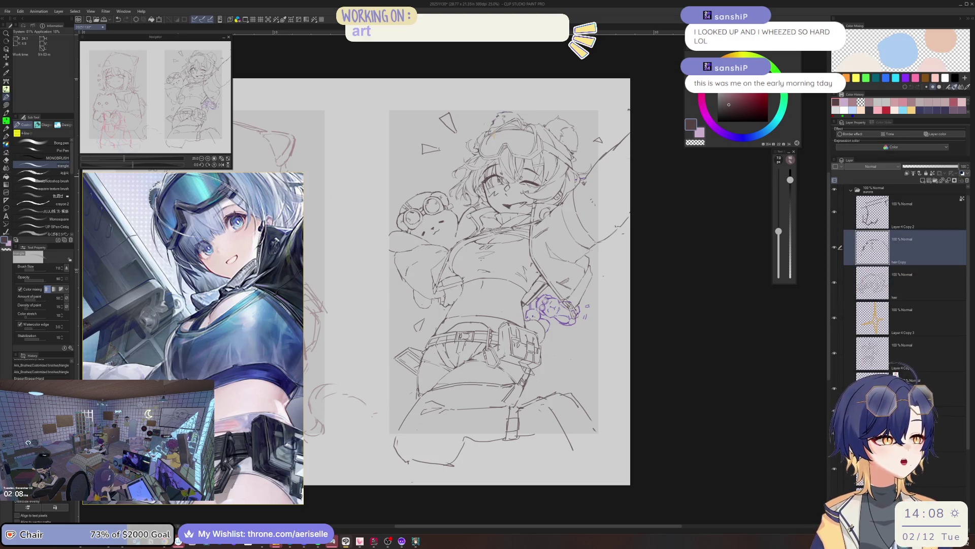
Step: Mirror, zoom and rotate the view to inspect the purple bear charm upright
{"action": "key", "text": "h"}
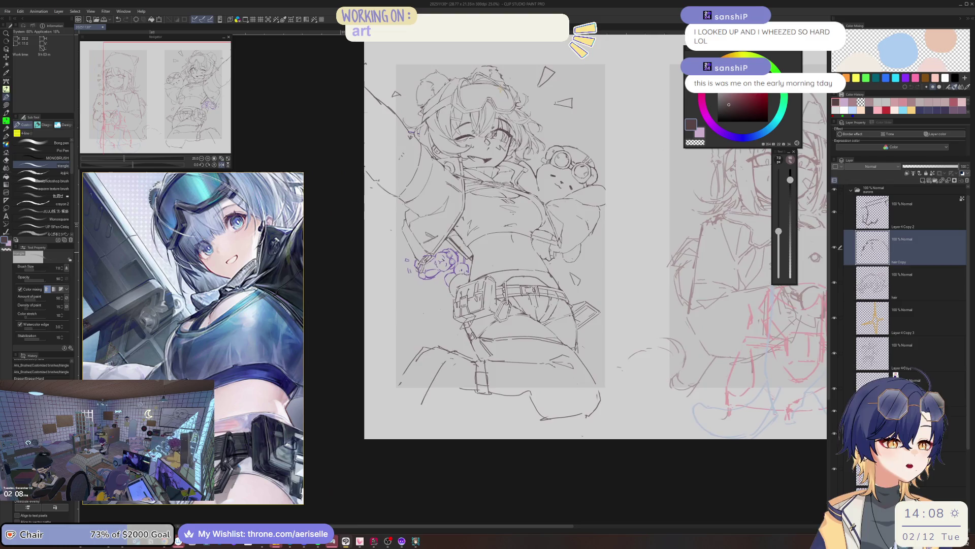
{"action": "scroll", "coordinate": [430, 258], "scroll_direction": "up", "scroll_amount": 5}
{"action": "key", "text": "e"}
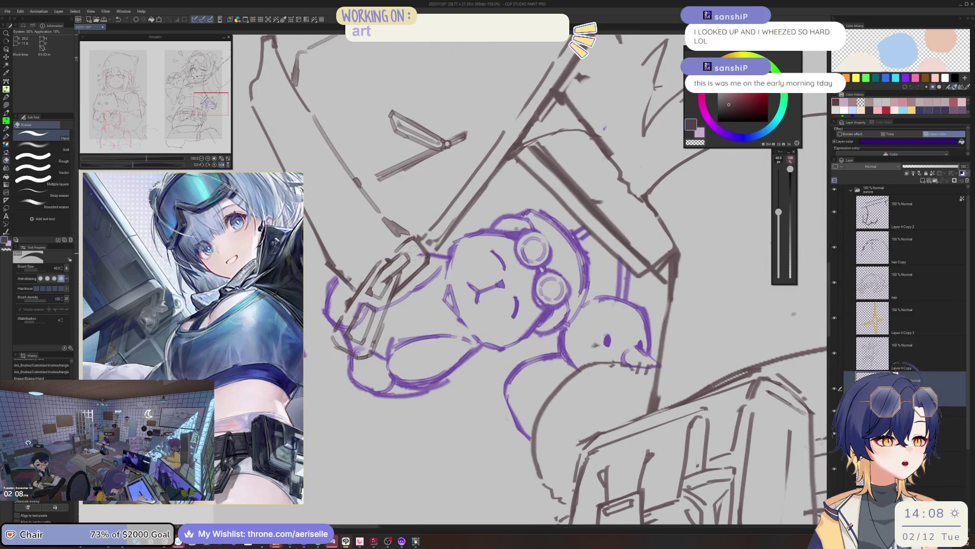
{"action": "key", "text": "h"}
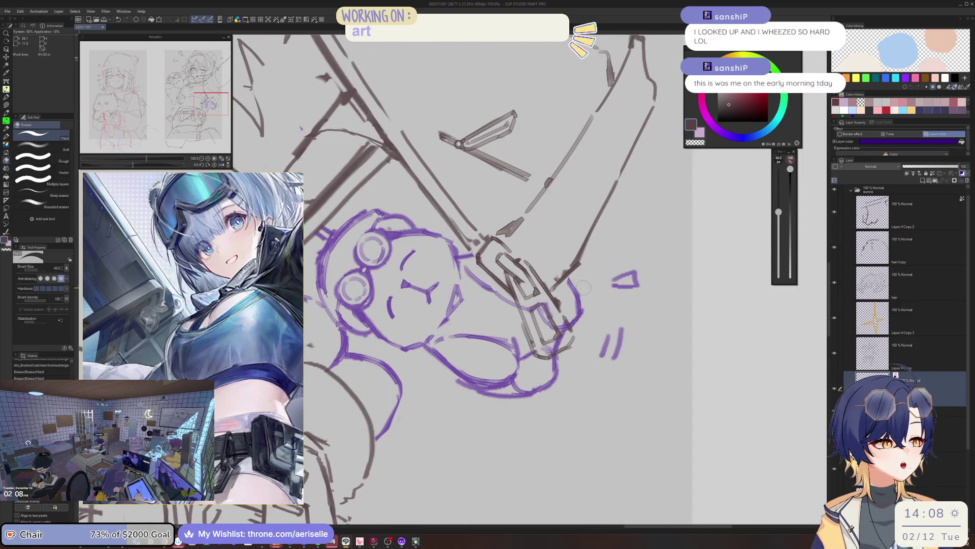
{"action": "scroll", "coordinate": [583, 288], "scroll_direction": "down", "scroll_amount": 3}
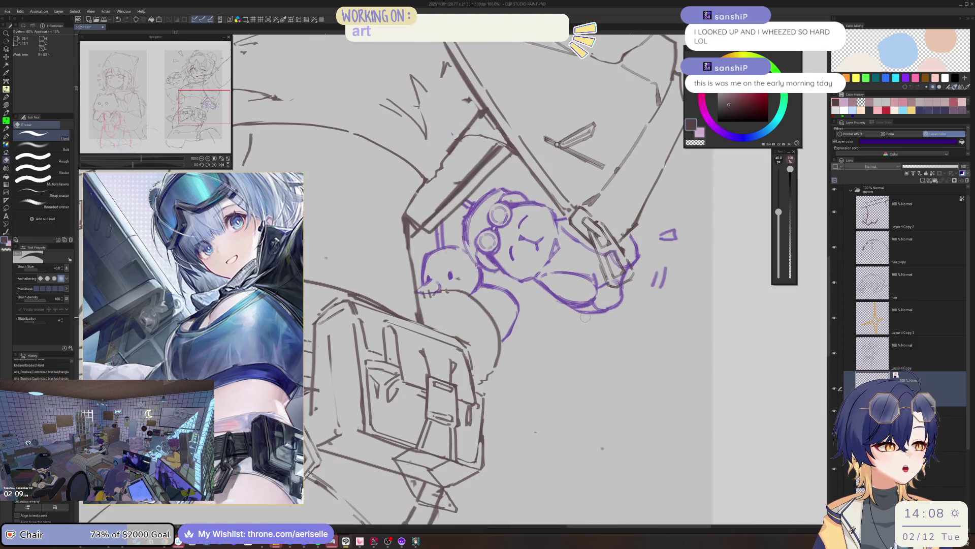
{"action": "mouse_move", "coordinate": [585, 317]}
{"action": "left_mouse_down"}
{"action": "mouse_move", "coordinate": [569, 339]}
{"action": "mouse_move", "coordinate": [528, 358]}
{"action": "left_mouse_up"}
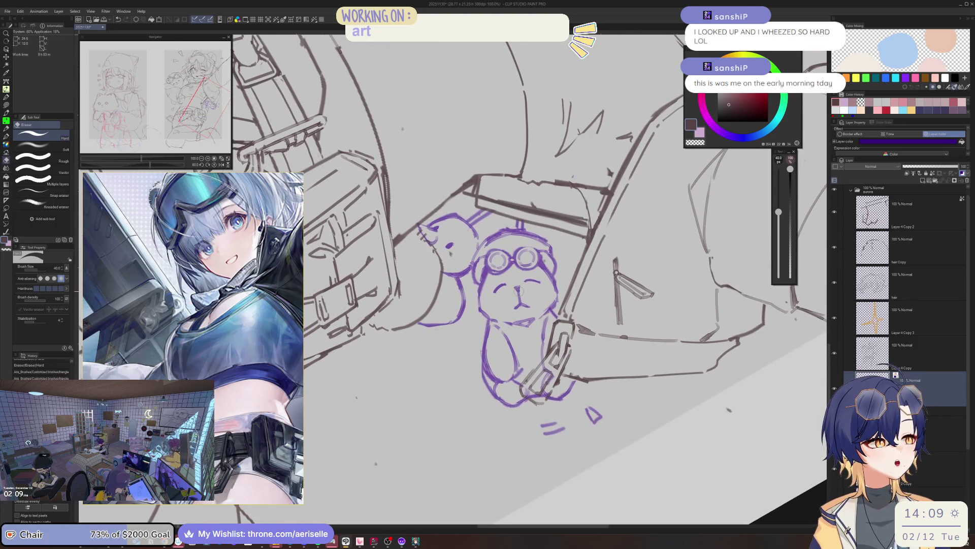
{"action": "scroll", "coordinate": [518, 289], "scroll_direction": "up", "scroll_amount": 5}
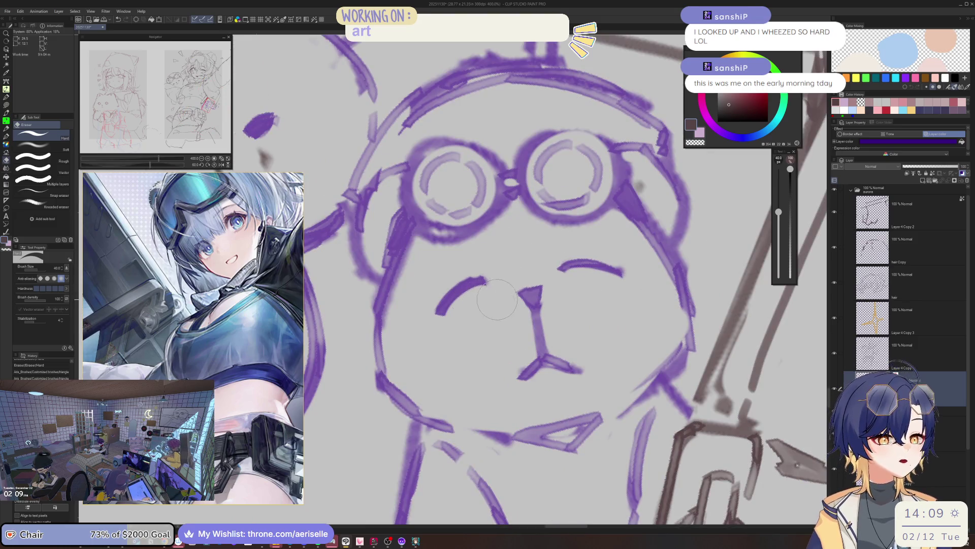
{"action": "scroll", "coordinate": [498, 300], "scroll_direction": "down", "scroll_amount": 8}
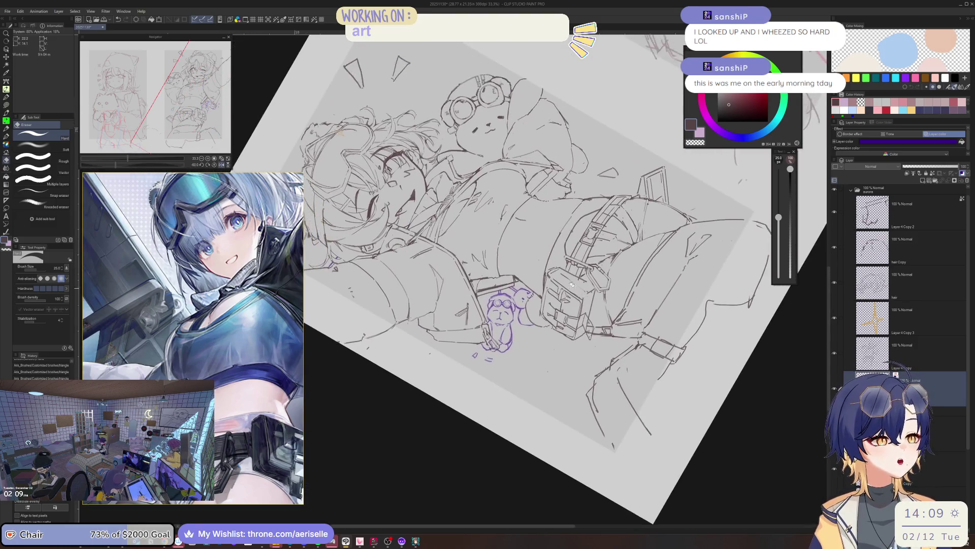
{"action": "left_click_drag", "start_coordinate": [572, 284], "coordinate": [432, 264]}
Step: On Layer 4 Copy, shrink the brush to 20 and erase a bit of the chin line
{"action": "scroll", "coordinate": [394, 255], "scroll_direction": "up", "scroll_amount": 3}
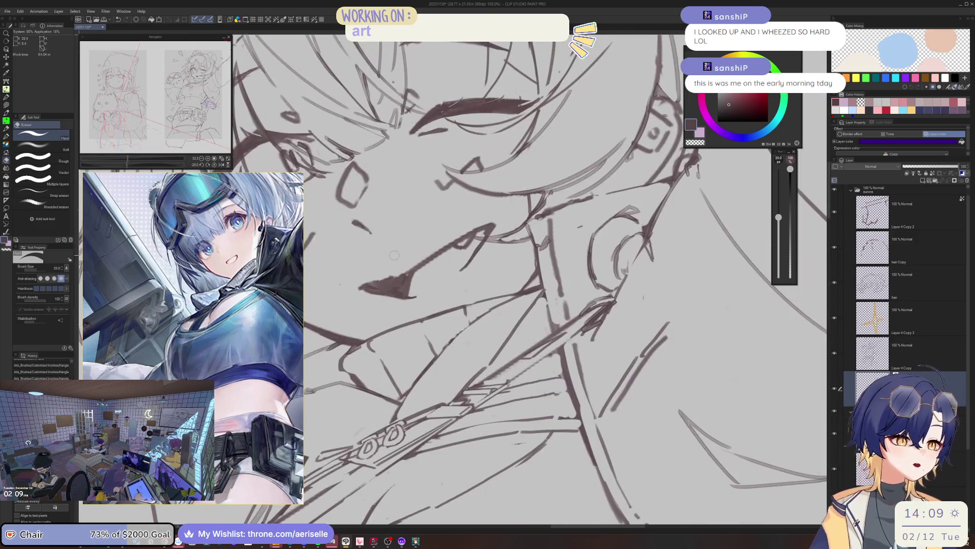
{"action": "key", "text": "alt+bracketright"}
{"action": "key", "text": "bracketleft"}
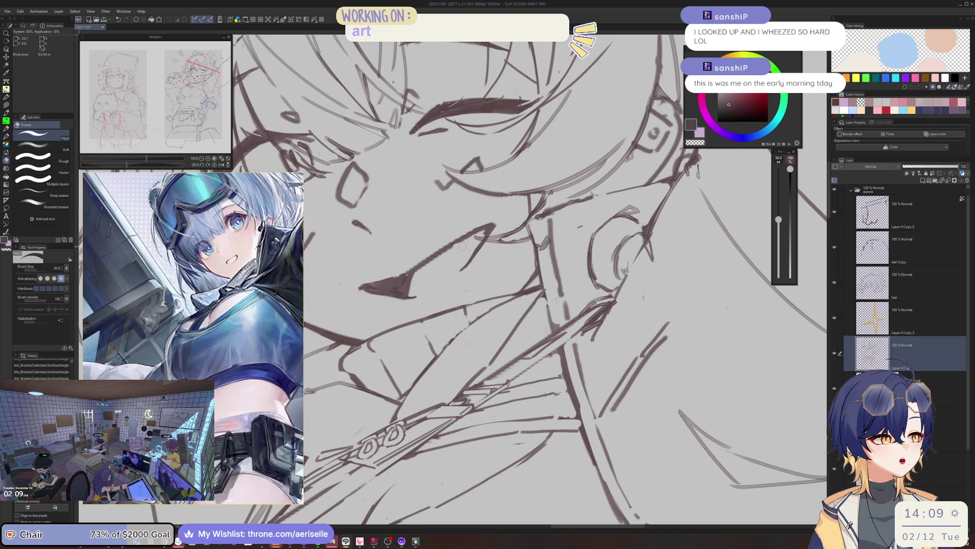
{"action": "key", "text": "p"}
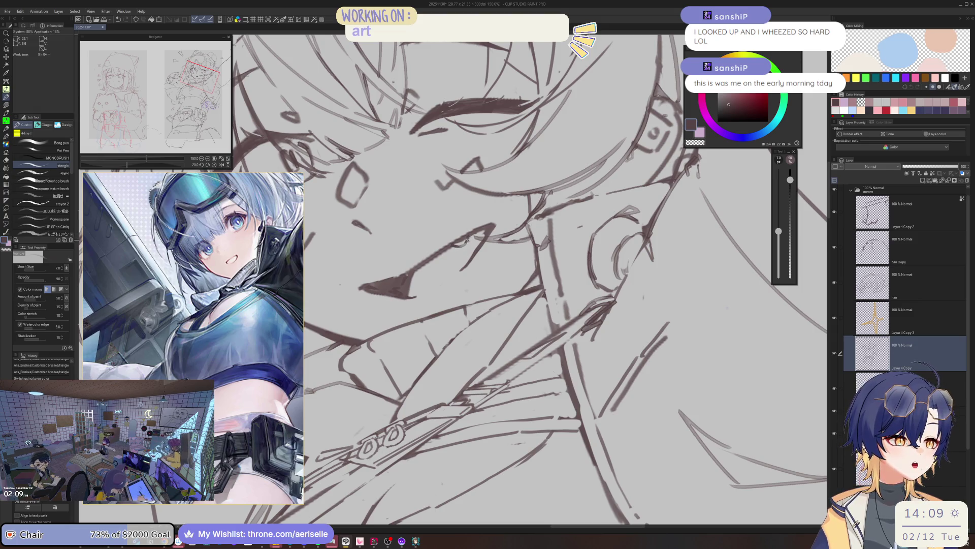
{"action": "key", "text": "e"}
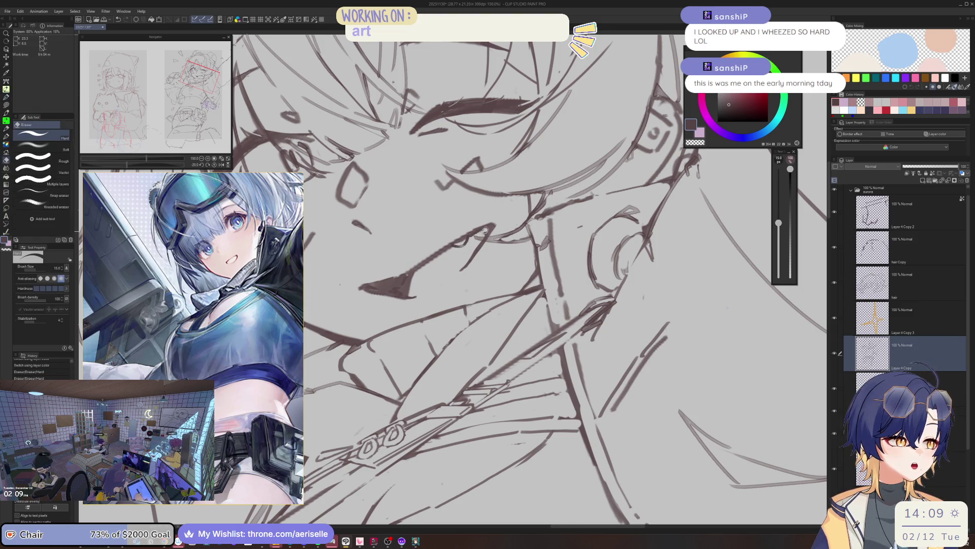
{"action": "left_click_drag", "start_coordinate": [485, 230], "coordinate": [474, 244]}
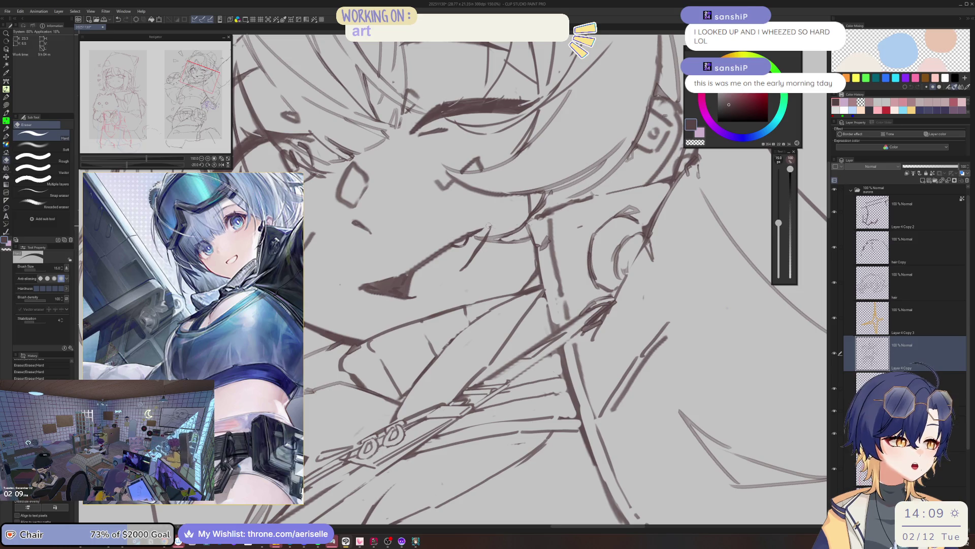
{"action": "key", "text": "p"}
Step: Trim the overlapping diagonal line across the face with the eraser
{"action": "scroll", "coordinate": [497, 219], "scroll_direction": "down", "scroll_amount": 5}
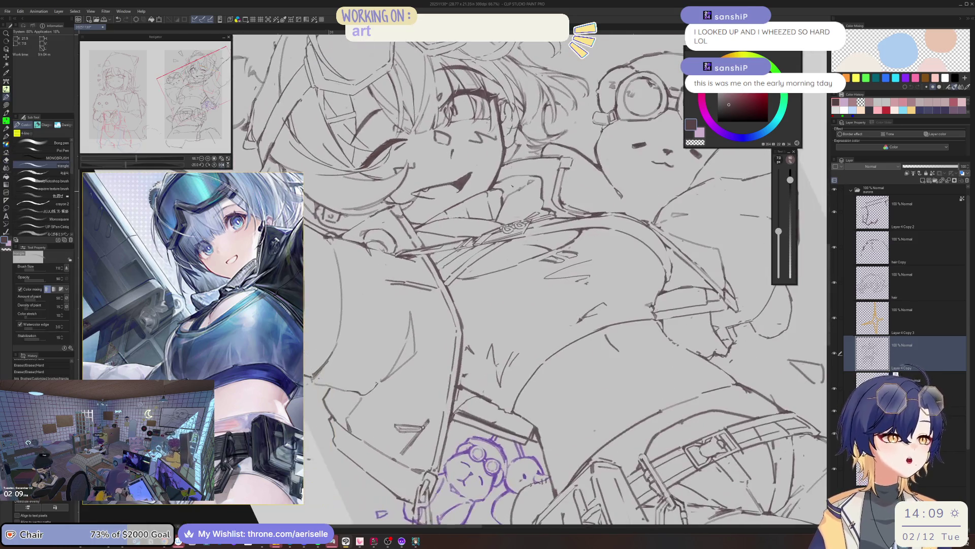
{"action": "scroll", "coordinate": [432, 215], "scroll_direction": "up", "scroll_amount": 5}
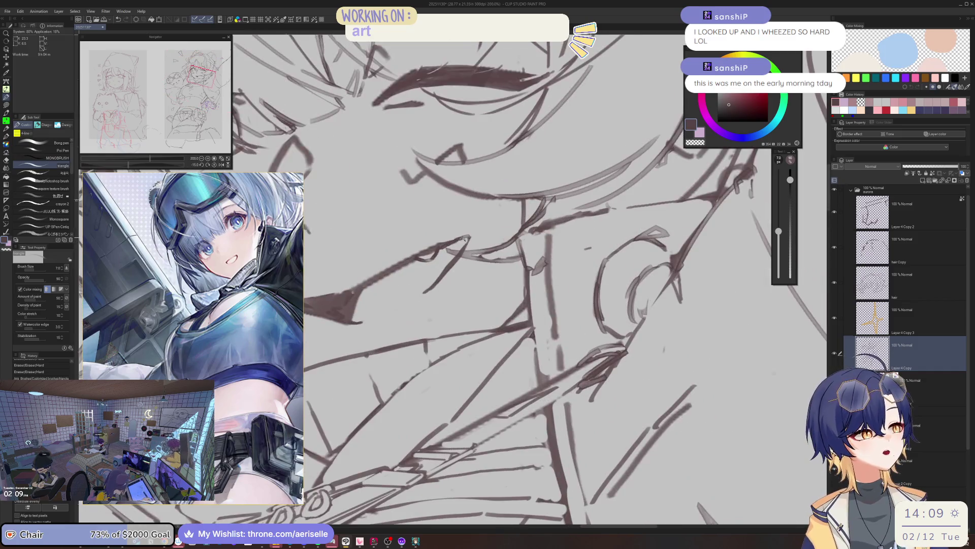
{"action": "key", "text": "e"}
{"action": "left_click_drag", "start_coordinate": [466, 244], "coordinate": [438, 282]}
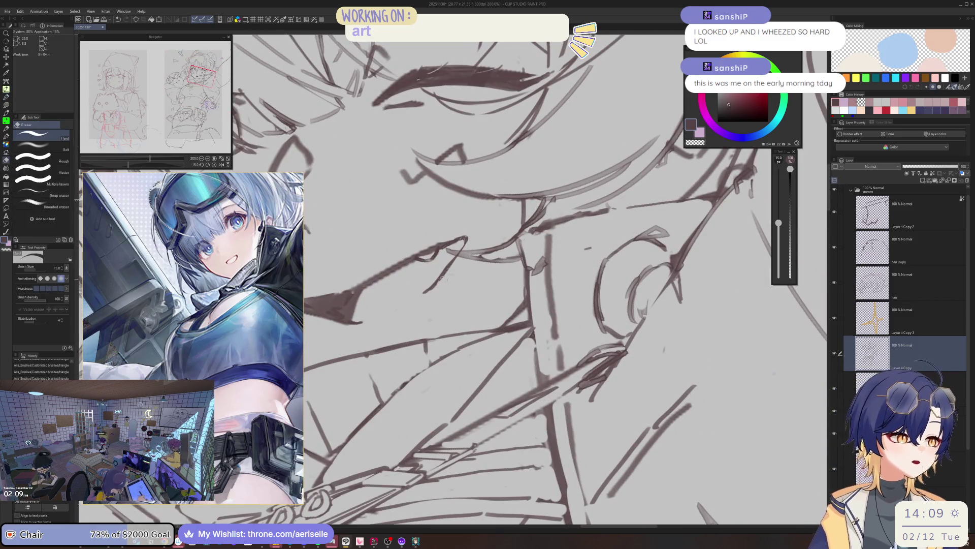
{"action": "left_click_drag", "start_coordinate": [462, 247], "coordinate": [452, 261]}
{"action": "mouse_move", "coordinate": [455, 257]}
{"action": "left_mouse_down"}
{"action": "mouse_move", "coordinate": [425, 293]}
{"action": "mouse_move", "coordinate": [491, 244]}
{"action": "mouse_move", "coordinate": [546, 219]}
{"action": "mouse_move", "coordinate": [427, 287]}
{"action": "left_mouse_up"}
{"action": "key", "text": "p"}
Step: Add short ink strokes to the face and erase small stray marks near the eye
{"action": "left_click", "coordinate": [419, 291]}
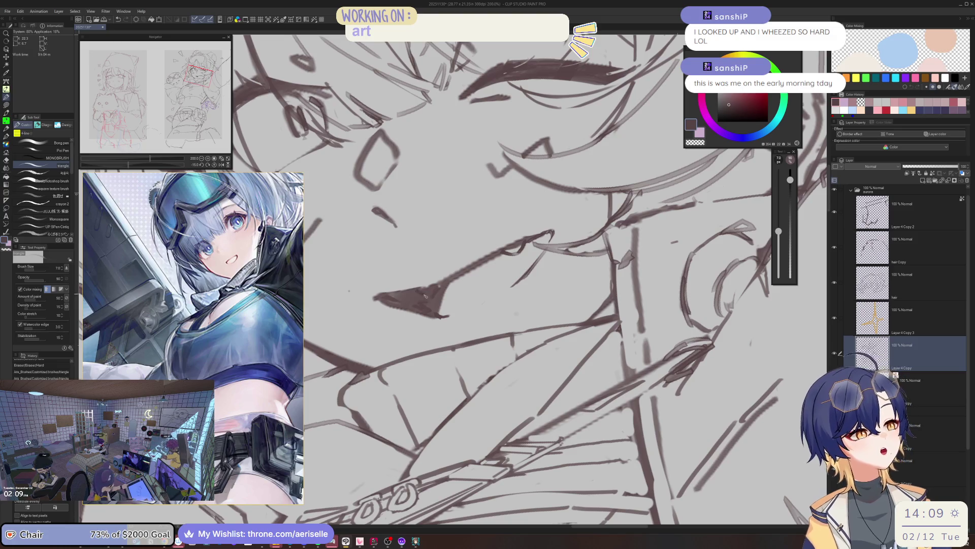
{"action": "left_click", "coordinate": [419, 291]}
{"action": "left_click", "coordinate": [420, 292]}
{"action": "key", "text": "minus"}
{"action": "key", "text": "e"}
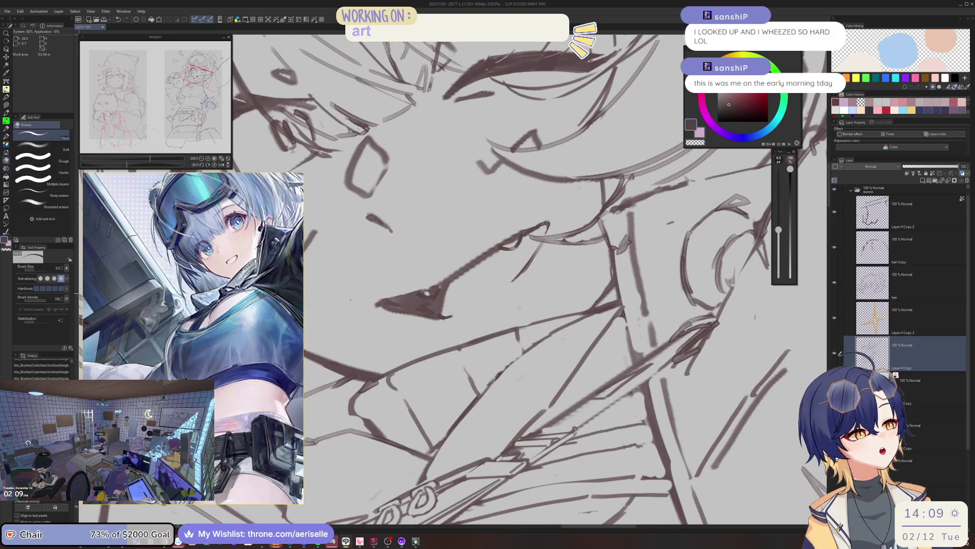
{"action": "left_click", "coordinate": [427, 293]}
{"action": "scroll", "coordinate": [427, 293], "scroll_direction": "down", "scroll_amount": 4}
{"action": "key", "text": "minus"}
{"action": "key", "text": "minus"}
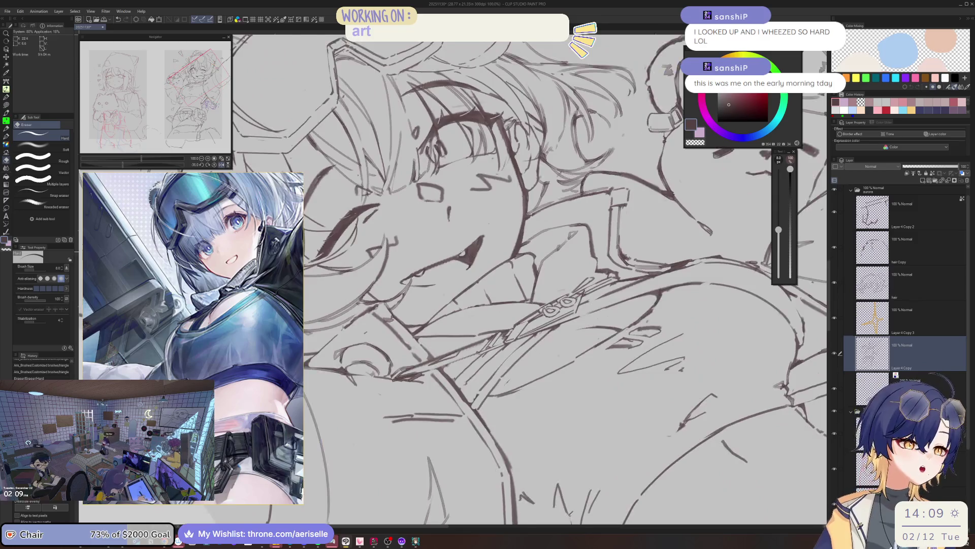
{"action": "scroll", "coordinate": [460, 268], "scroll_direction": "up", "scroll_amount": 2}
{"action": "left_click", "coordinate": [469, 251]}
{"action": "key", "text": "p"}
{"action": "left_click_drag", "start_coordinate": [468, 253], "coordinate": [464, 261]}
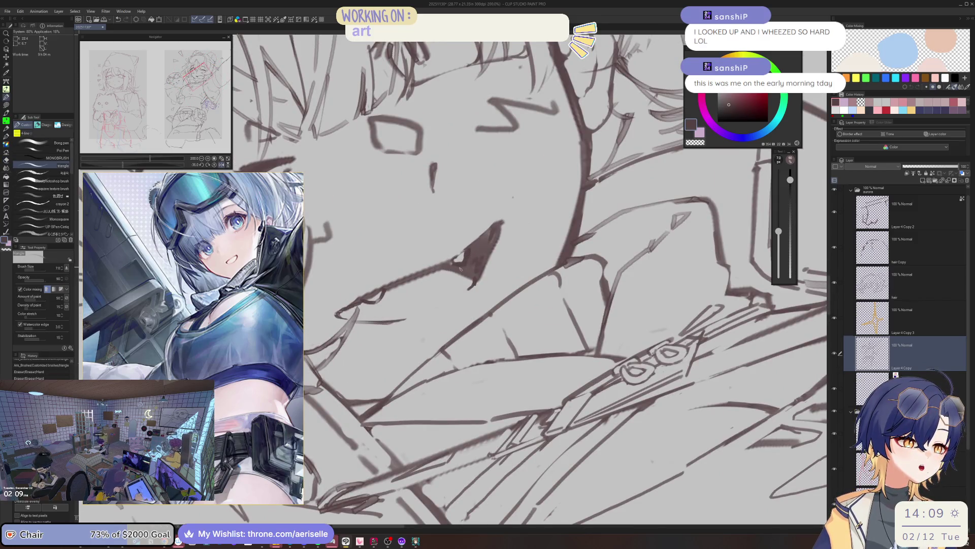
Step: Add two small strokes near the eye, then turn the canvas view back upright
{"action": "key", "text": "asciicircum"}
{"action": "key", "text": "asciicircum"}
{"action": "key", "text": "asciicircum"}
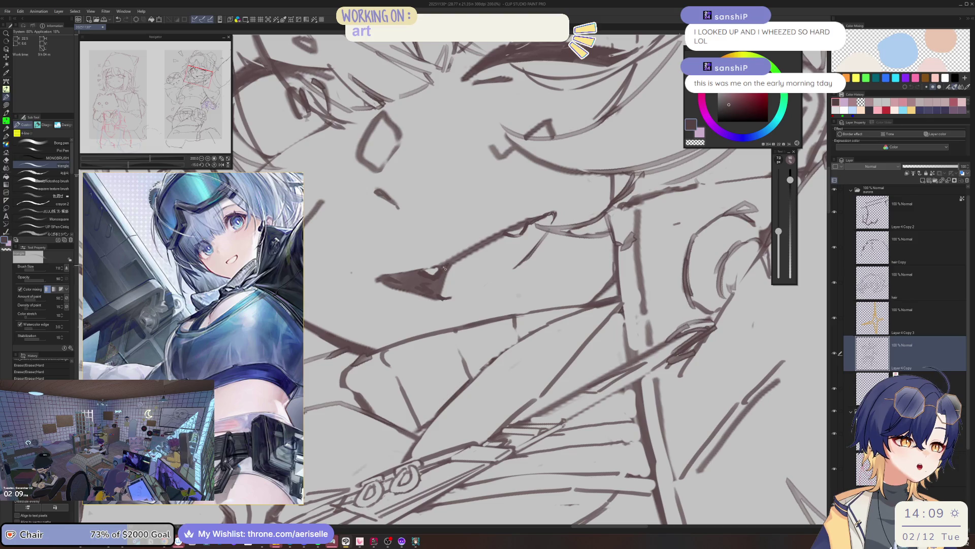
{"action": "scroll", "coordinate": [442, 270], "scroll_direction": "down", "scroll_amount": 4}
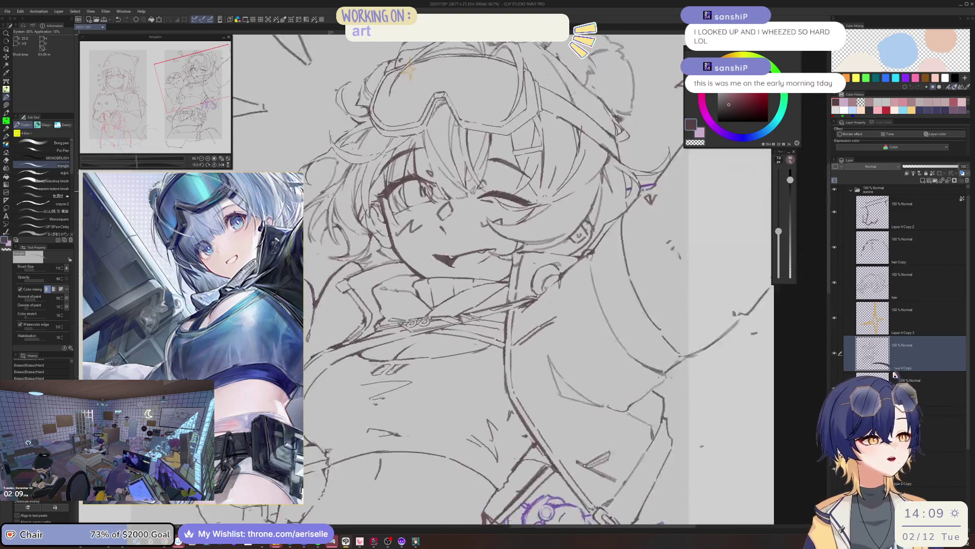
{"action": "scroll", "coordinate": [555, 210], "scroll_direction": "down", "scroll_amount": 2}
{"action": "scroll", "coordinate": [555, 210], "scroll_direction": "up", "scroll_amount": 4}
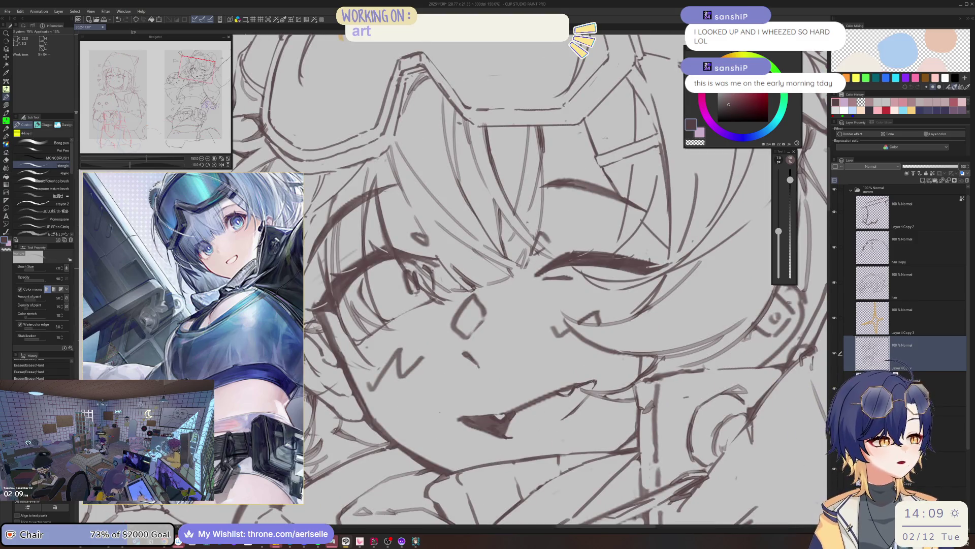
{"action": "left_click_drag", "start_coordinate": [435, 284], "coordinate": [437, 295]}
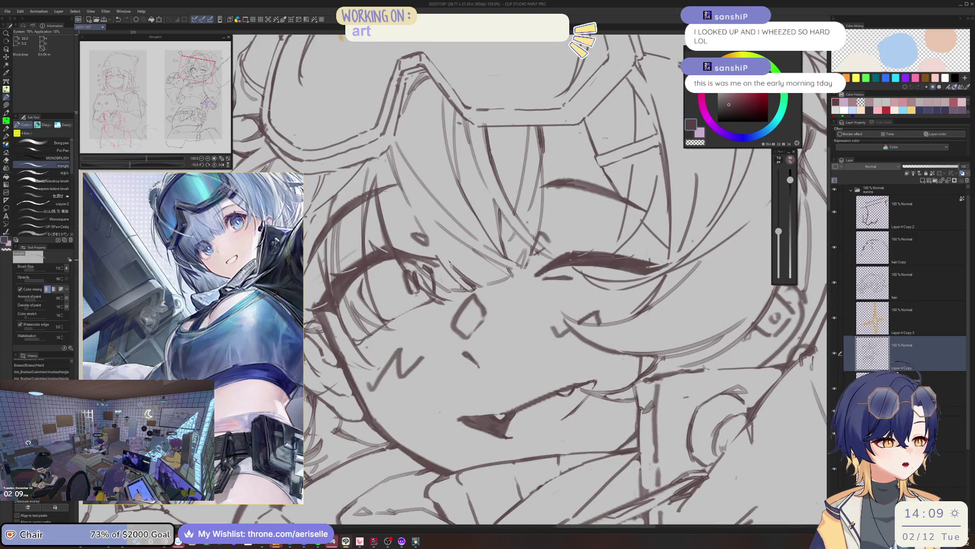
{"action": "left_click_drag", "start_coordinate": [360, 286], "coordinate": [380, 315]}
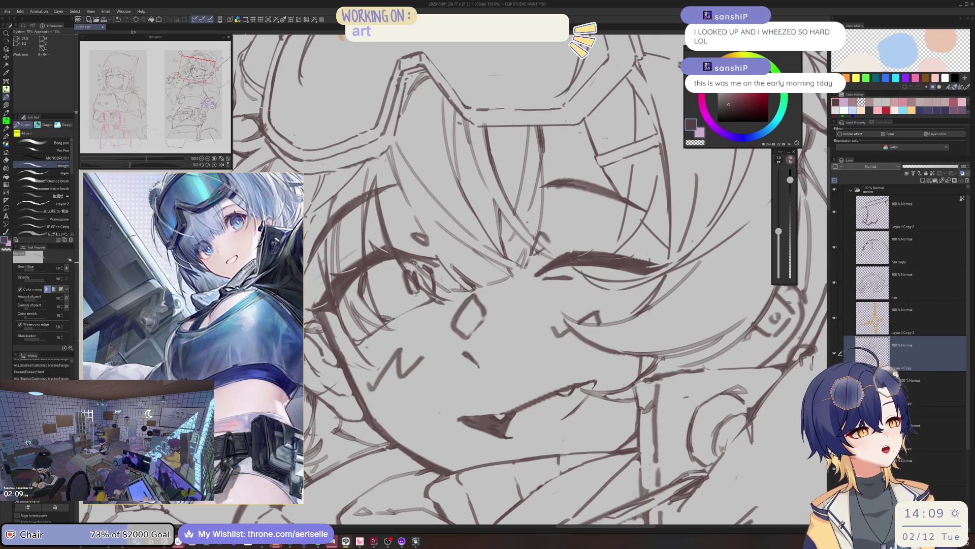
{"action": "scroll", "coordinate": [507, 262], "scroll_direction": "down", "scroll_amount": 3}
{"action": "scroll", "coordinate": [507, 262], "scroll_direction": "up", "scroll_amount": 5}
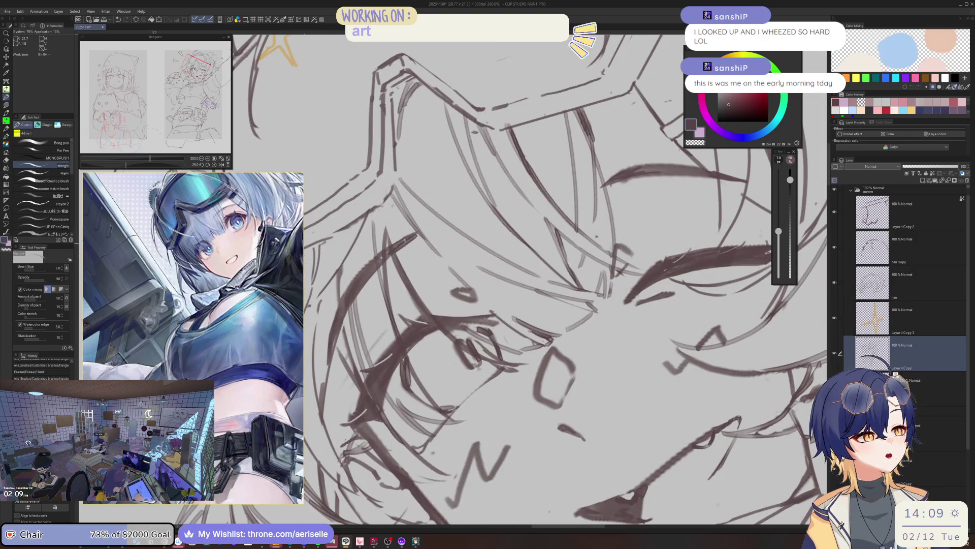
{"action": "left_click_drag", "start_coordinate": [405, 243], "coordinate": [469, 232]}
{"action": "scroll", "coordinate": [469, 232], "scroll_direction": "down", "scroll_amount": 2}
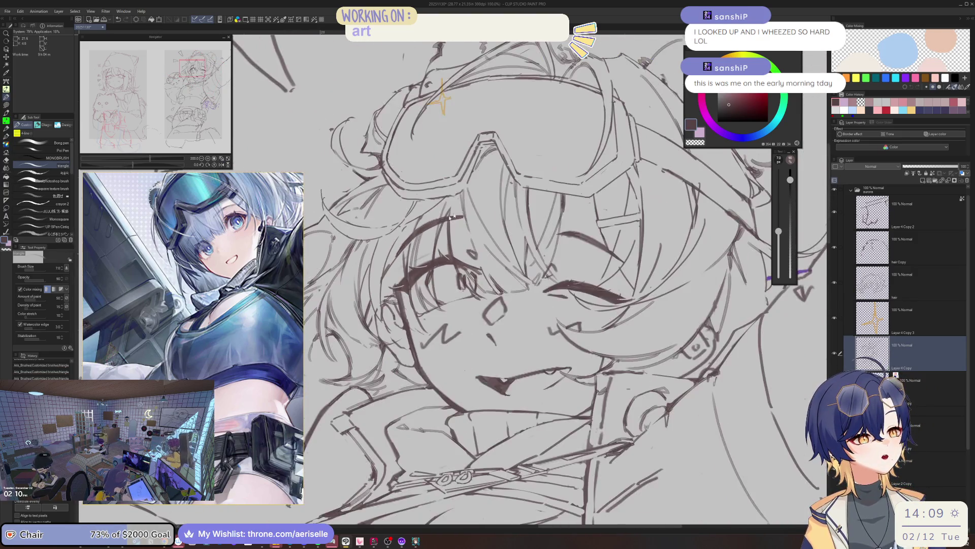
{"action": "scroll", "coordinate": [413, 224], "scroll_direction": "up", "scroll_amount": 3}
Step: Redraw the line strokes around the eye with the brush
{"action": "key", "text": "e"}
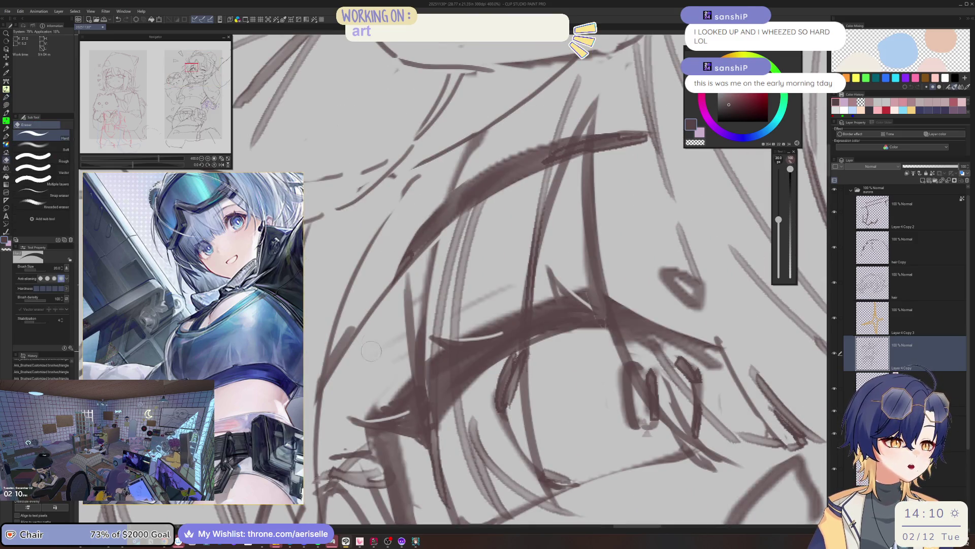
{"action": "key", "text": "b"}
{"action": "left_click_drag", "start_coordinate": [406, 257], "coordinate": [387, 309]}
{"action": "left_click_drag", "start_coordinate": [444, 217], "coordinate": [391, 299]}
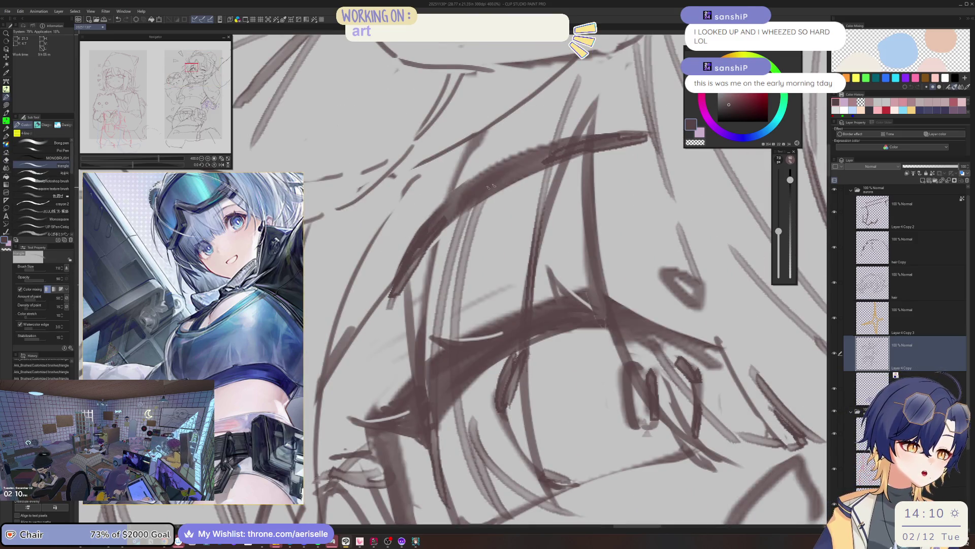
{"action": "scroll", "coordinate": [417, 243], "scroll_direction": "down", "scroll_amount": 4}
{"action": "scroll", "coordinate": [417, 244], "scroll_direction": "down", "scroll_amount": 3}
{"action": "scroll", "coordinate": [503, 218], "scroll_direction": "up", "scroll_amount": 5}
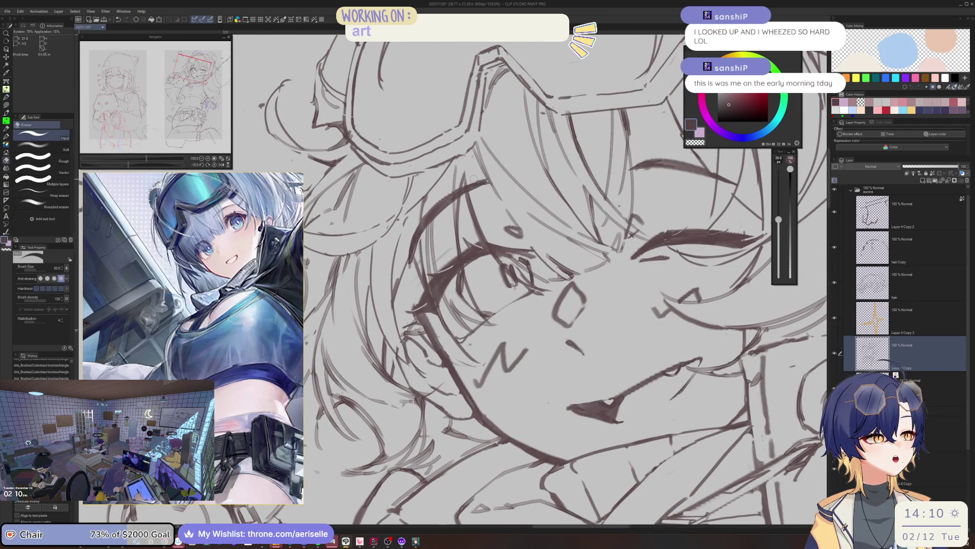
Step: Erase stray sketch lines near the eyebrow and the left eye
{"action": "key", "text": "e"}
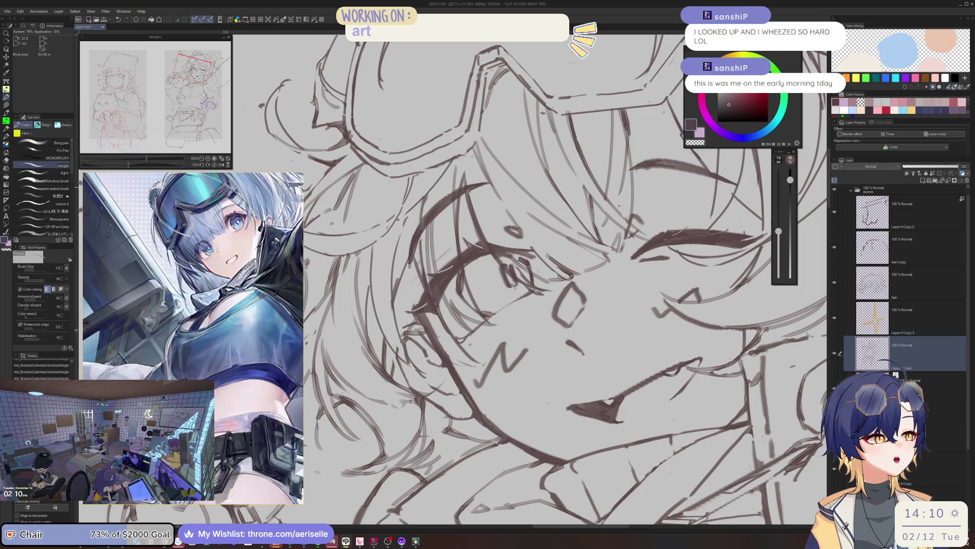
{"action": "mouse_move", "coordinate": [475, 189]}
{"action": "left_mouse_down"}
{"action": "mouse_move", "coordinate": [411, 243]}
{"action": "mouse_move", "coordinate": [411, 262]}
{"action": "left_mouse_up"}
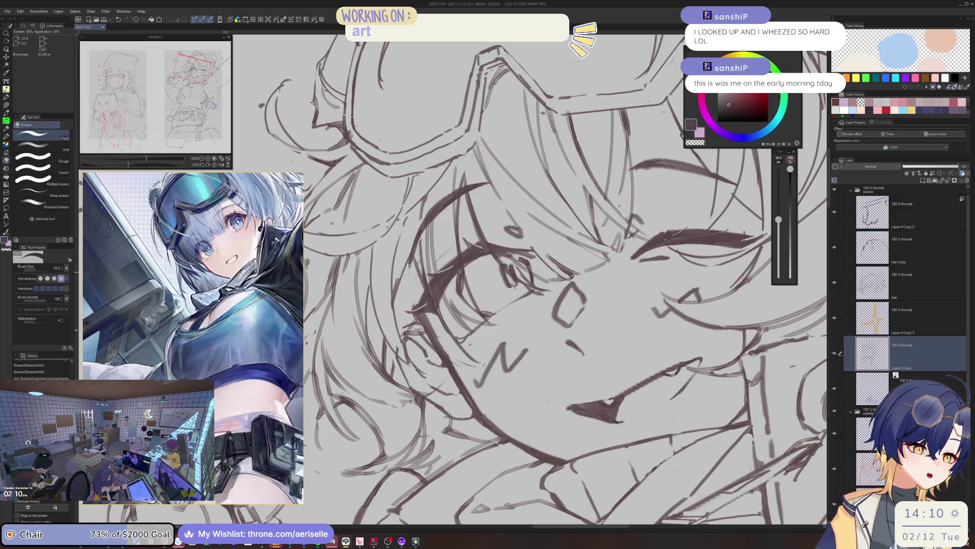
{"action": "left_click_drag", "start_coordinate": [430, 214], "coordinate": [410, 264]}
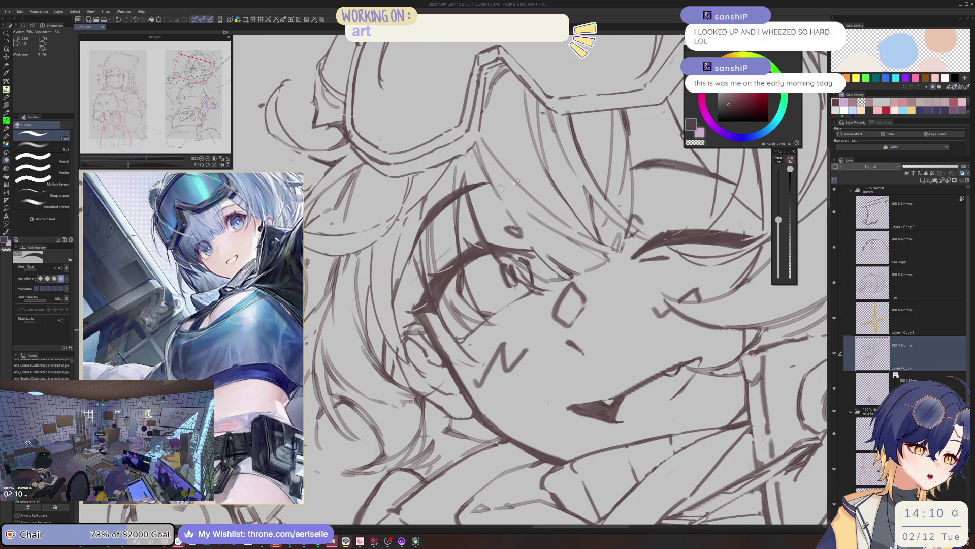
{"action": "scroll", "coordinate": [433, 231], "scroll_direction": "down", "scroll_amount": 5}
{"action": "scroll", "coordinate": [539, 222], "scroll_direction": "down", "scroll_amount": 2}
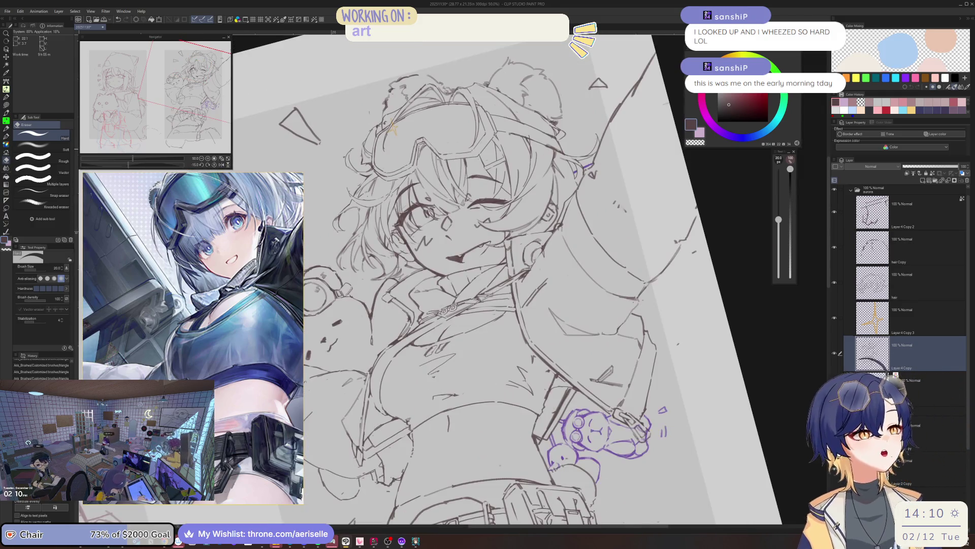
{"action": "scroll", "coordinate": [539, 222], "scroll_direction": "up", "scroll_amount": 6}
{"action": "scroll", "coordinate": [604, 254], "scroll_direction": "down", "scroll_amount": 2}
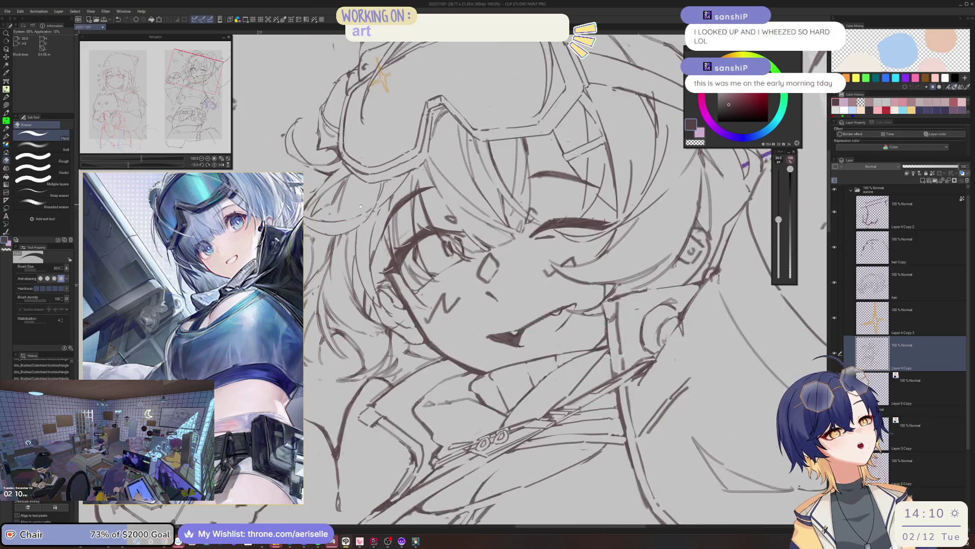
Step: On the hair layer, erase tiny bits of hair line and draw a short strand beside the face
{"action": "key", "text": "u"}
{"action": "key", "text": "b"}
{"action": "key", "text": "alt+bracketright"}
{"action": "key", "text": "alt+bracketright"}
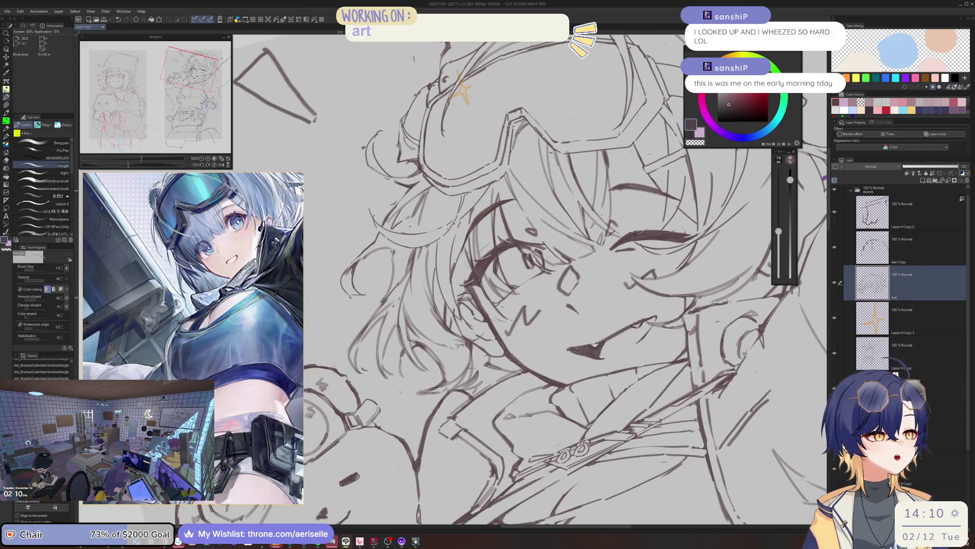
{"action": "left_click", "coordinate": [426, 193]}
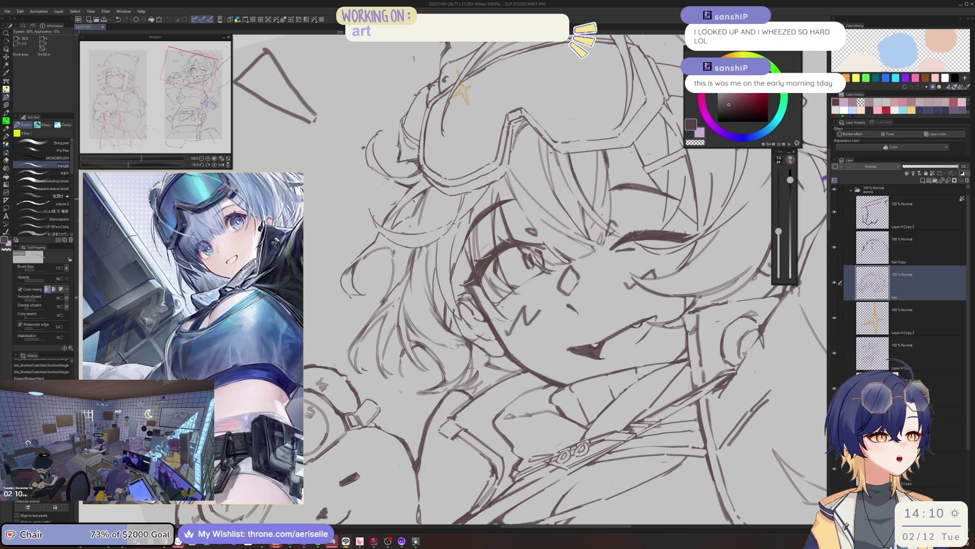
{"action": "left_click", "coordinate": [419, 197]}
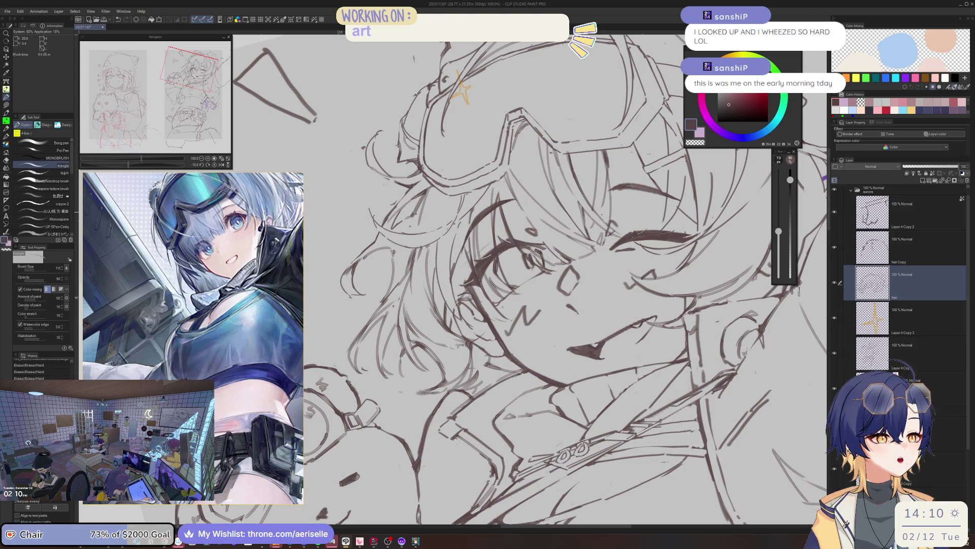
{"action": "left_click_drag", "start_coordinate": [413, 212], "coordinate": [396, 242]}
Step: Add small strokes to the hair lines beside the face
{"action": "key", "text": "e"}
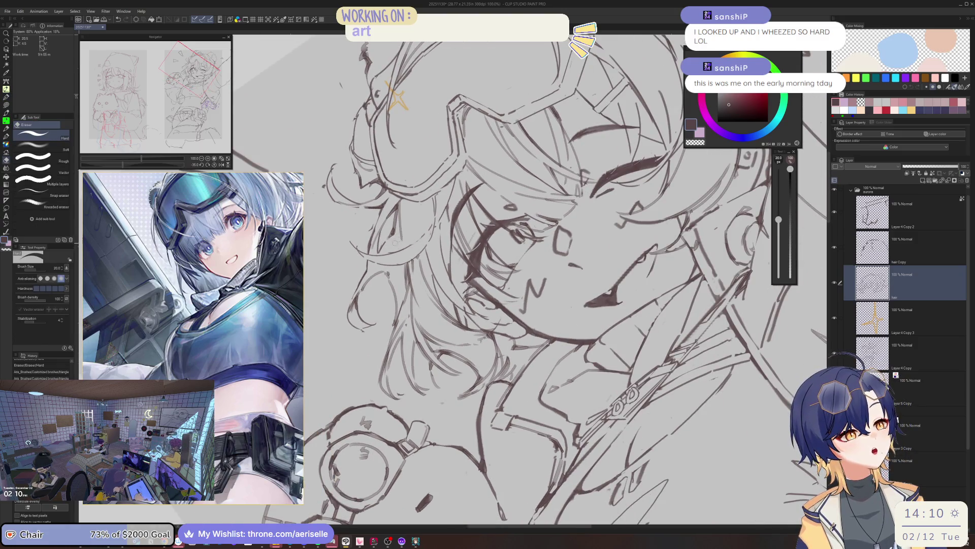
{"action": "key", "text": "b"}
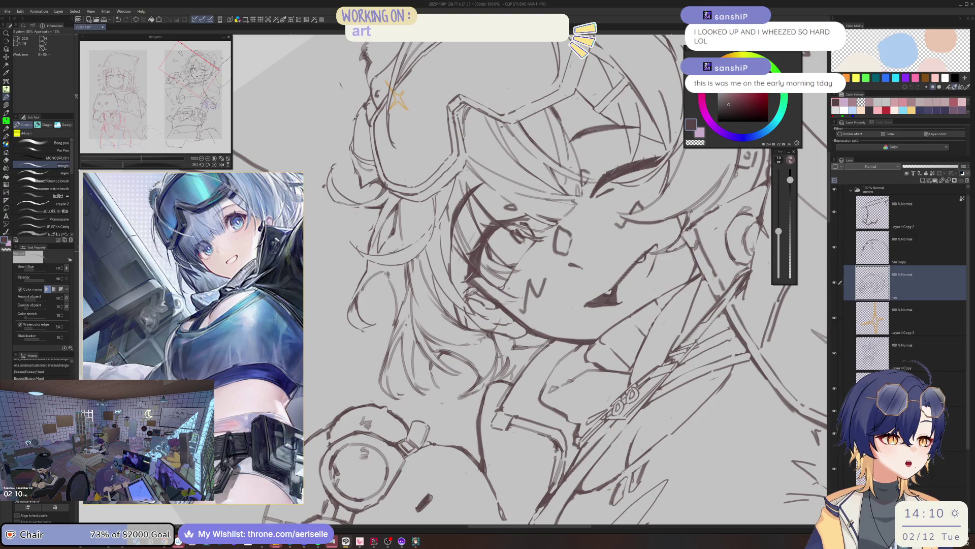
{"action": "key", "text": "e"}
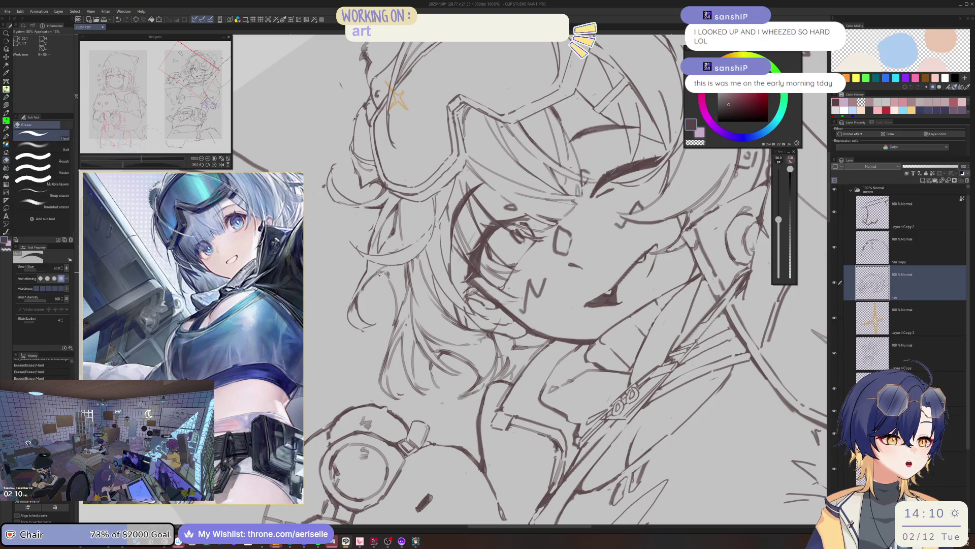
{"action": "key", "text": "b"}
{"action": "mouse_move", "coordinate": [375, 273]}
{"action": "left_mouse_down"}
{"action": "mouse_move", "coordinate": [391, 279]}
{"action": "mouse_move", "coordinate": [360, 295]}
{"action": "left_mouse_up"}
{"action": "key", "text": "e"}
{"action": "key", "text": "b"}
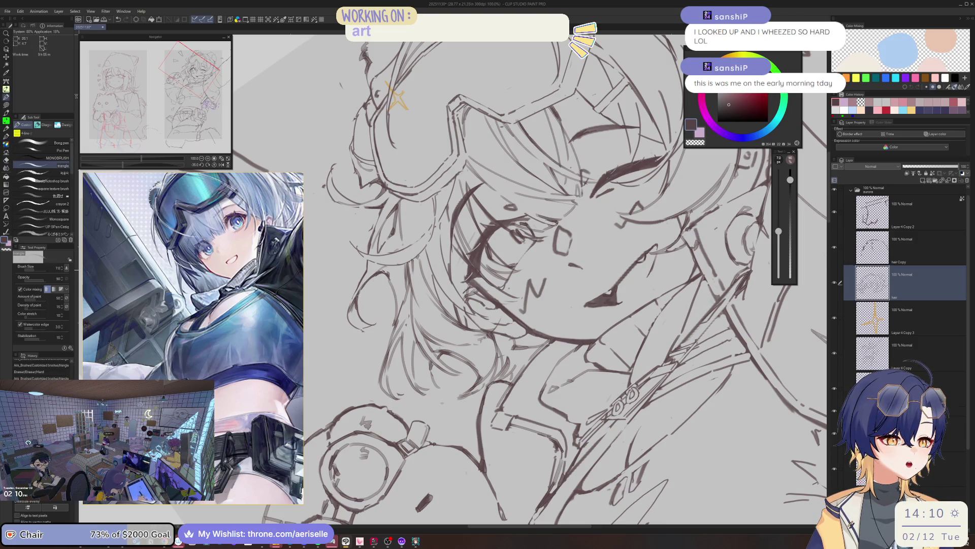
{"action": "scroll", "coordinate": [488, 279], "scroll_direction": "down", "scroll_amount": 2}
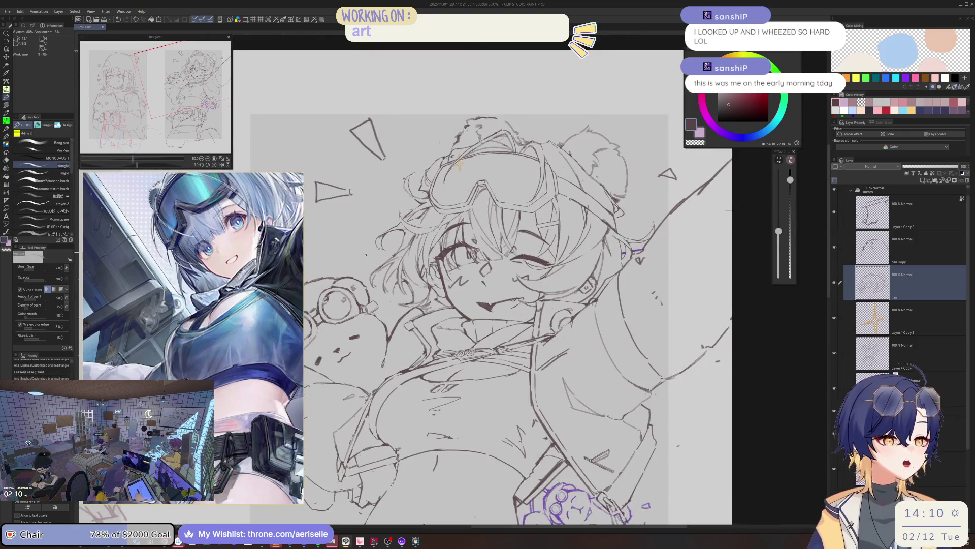
{"action": "scroll", "coordinate": [404, 244], "scroll_direction": "up", "scroll_amount": 5}
Step: Erase a stray mark near the face and add short strokes along the hair
{"action": "key", "text": "e"}
{"action": "left_click_drag", "start_coordinate": [390, 271], "coordinate": [377, 283]}
{"action": "key", "text": "b"}
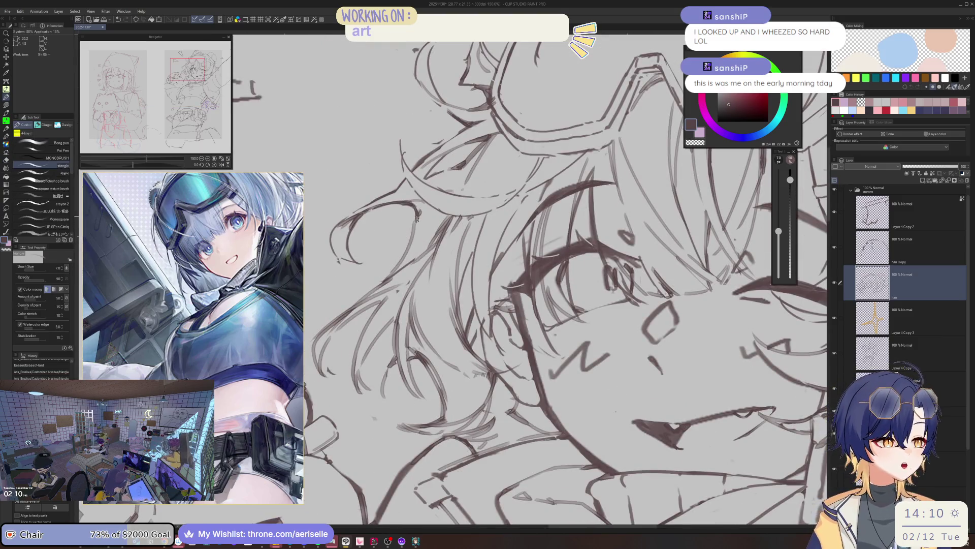
{"action": "left_click_drag", "start_coordinate": [417, 217], "coordinate": [391, 276]}
{"action": "key", "text": "e"}
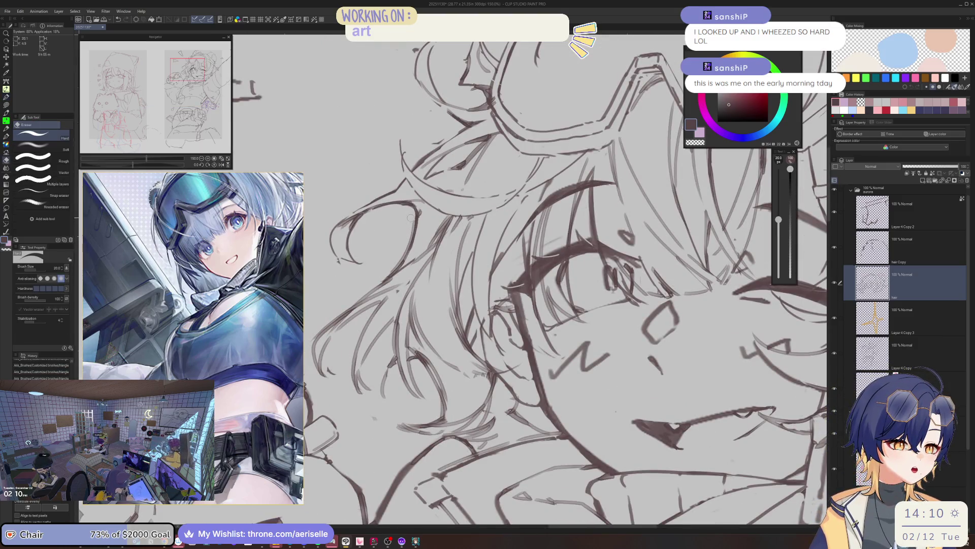
{"action": "scroll", "coordinate": [411, 217], "scroll_direction": "down", "scroll_amount": 4}
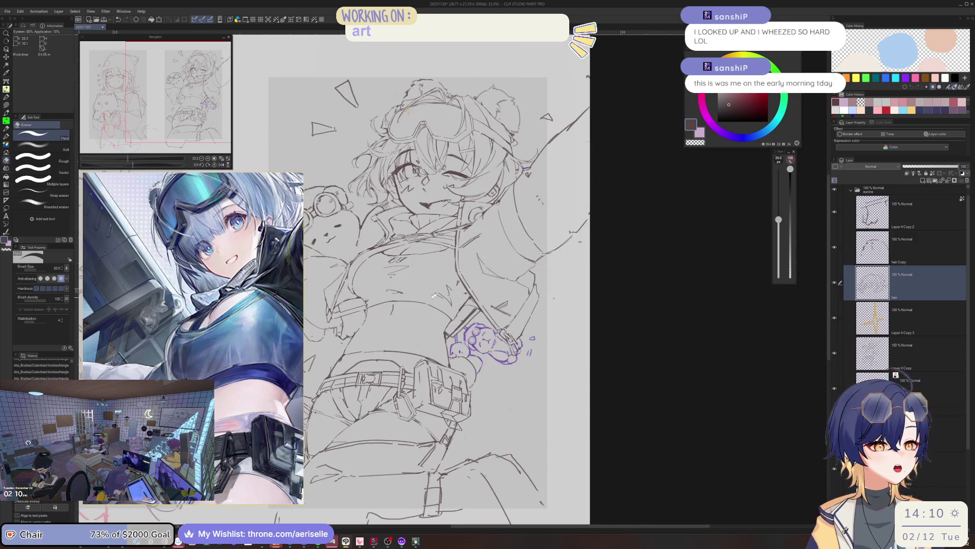
Step: Centre the figure, select Layer 4 Copy, and try a short chest line, undoing it
{"action": "left_click_drag", "start_coordinate": [434, 295], "coordinate": [562, 234]}
{"action": "left_click", "coordinate": [879, 359]}
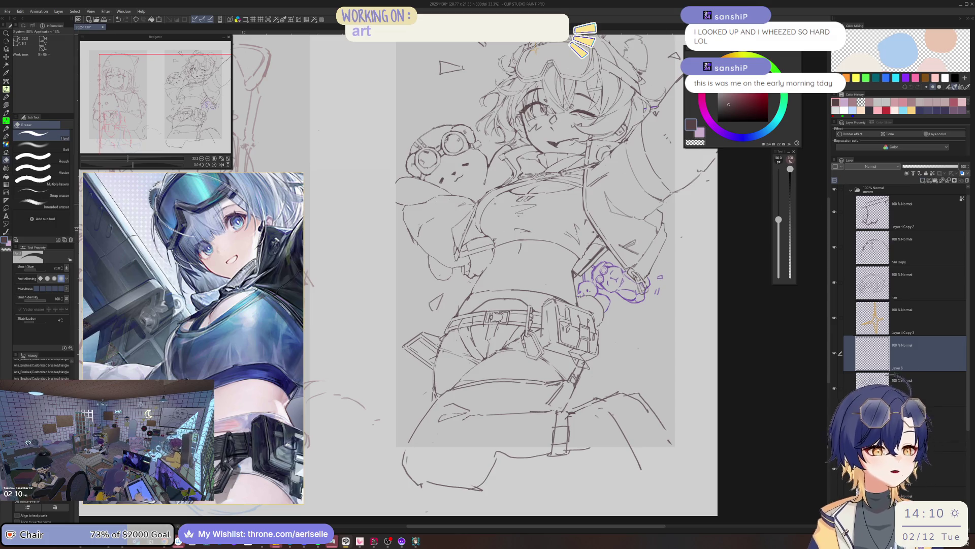
{"action": "key", "text": "minus"}
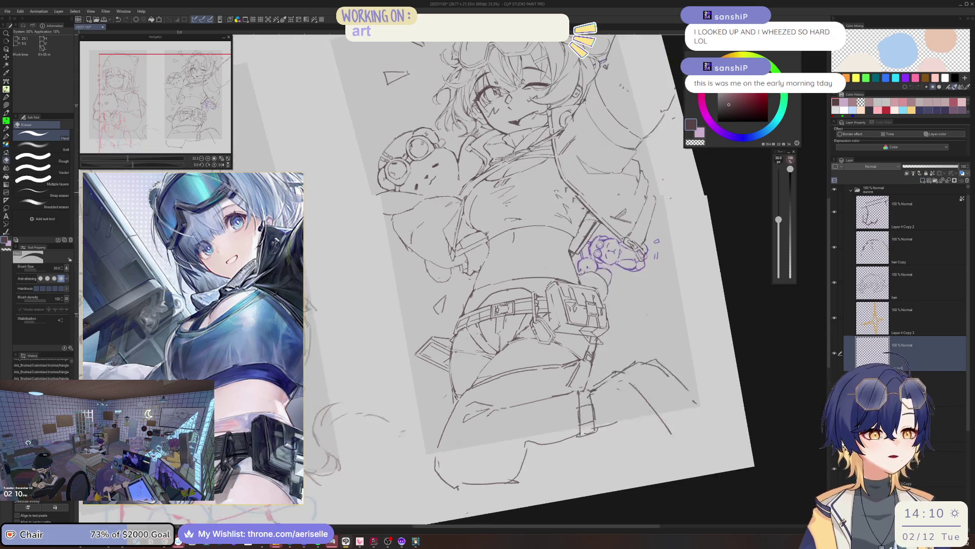
{"action": "scroll", "coordinate": [529, 239], "scroll_direction": "up", "scroll_amount": 5}
{"action": "key", "text": "p"}
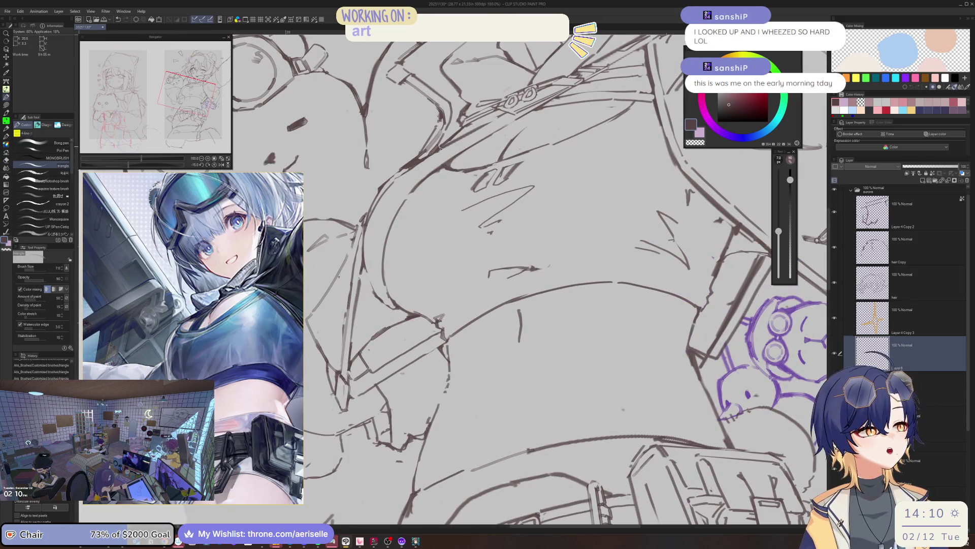
{"action": "mouse_move", "coordinate": [405, 169]}
{"action": "left_mouse_down"}
{"action": "mouse_move", "coordinate": [369, 201]}
{"action": "mouse_move", "coordinate": [360, 284]}
{"action": "left_mouse_up"}
{"action": "key", "text": "ctrl+z"}
Step: Draw vertical jacket-front lines and strokes along the jacket edge, redrawing a short chest stroke
{"action": "mouse_move", "coordinate": [365, 246]}
{"action": "left_mouse_down"}
{"action": "mouse_move", "coordinate": [359, 340]}
{"action": "mouse_move", "coordinate": [388, 340]}
{"action": "left_mouse_up"}
{"action": "left_click_drag", "start_coordinate": [529, 280], "coordinate": [478, 183]}
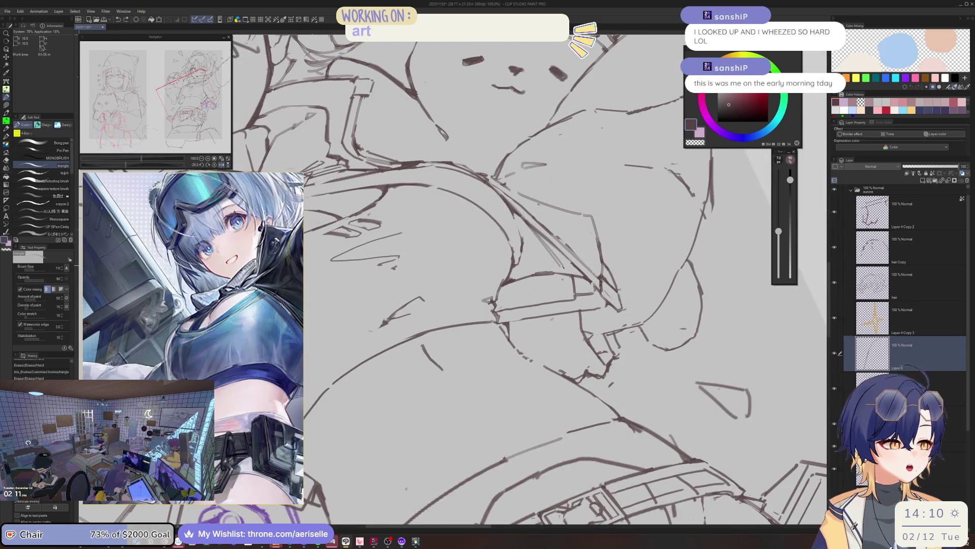
{"action": "mouse_move", "coordinate": [564, 266]}
{"action": "left_mouse_down"}
{"action": "mouse_move", "coordinate": [516, 312]}
{"action": "mouse_move", "coordinate": [518, 298]}
{"action": "mouse_move", "coordinate": [501, 311]}
{"action": "left_mouse_up"}
{"action": "mouse_move", "coordinate": [526, 294]}
{"action": "left_mouse_down"}
{"action": "mouse_move", "coordinate": [507, 316]}
{"action": "mouse_move", "coordinate": [522, 309]}
{"action": "mouse_move", "coordinate": [514, 331]}
{"action": "mouse_move", "coordinate": [524, 322]}
{"action": "mouse_move", "coordinate": [407, 323]}
{"action": "mouse_move", "coordinate": [417, 333]}
{"action": "left_mouse_up"}
{"action": "key", "text": "e"}
{"action": "key", "text": "p"}
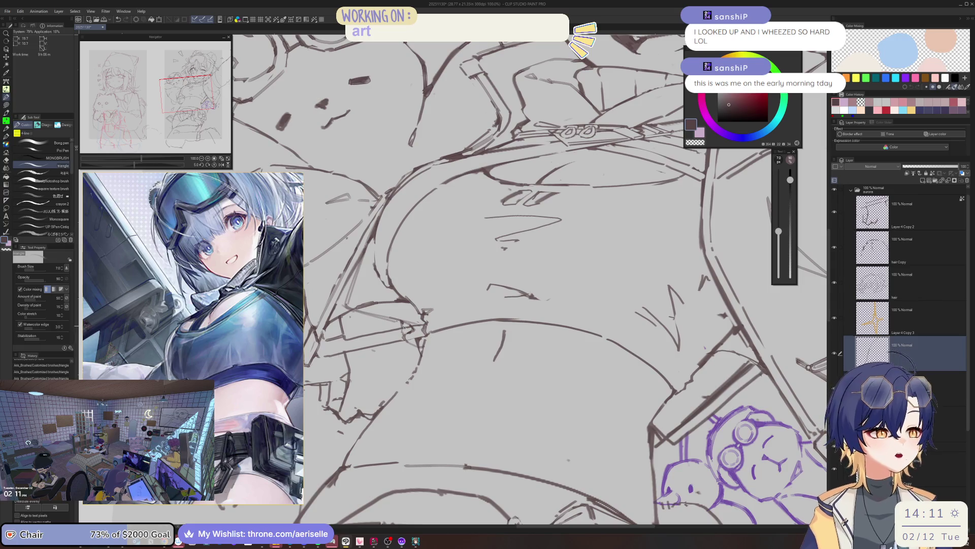
{"action": "key", "text": "ctrl+z"}
{"action": "left_click_drag", "start_coordinate": [402, 322], "coordinate": [406, 337]}
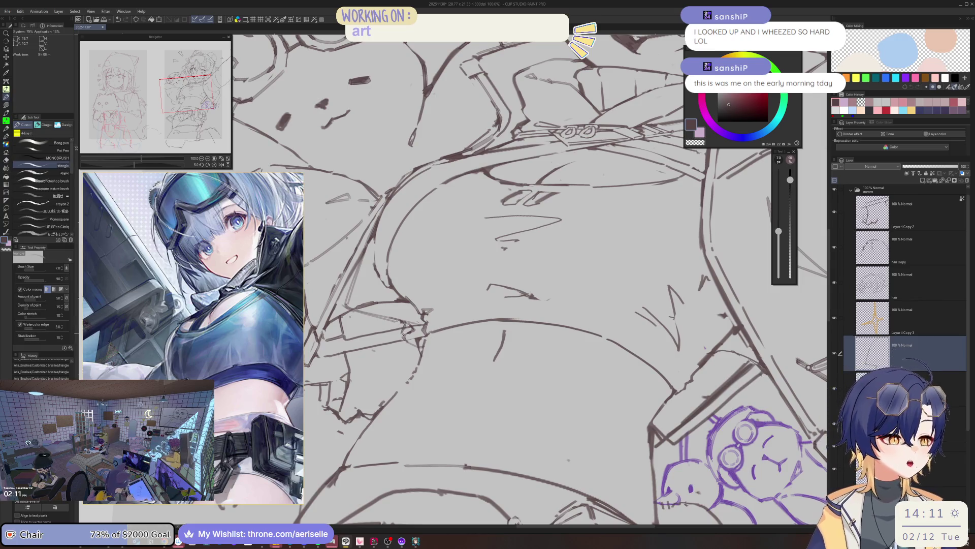
{"action": "key", "text": "ctrl+minus"}
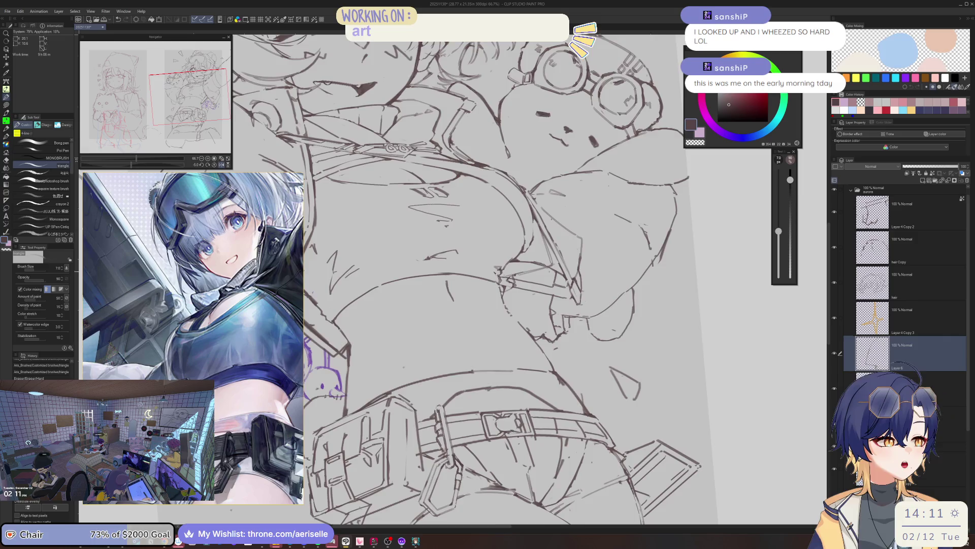
Step: Draw and erase short ink strokes on the torso beside the hip charm
{"action": "left_click_drag", "start_coordinate": [508, 305], "coordinate": [467, 345]}
{"action": "left_click_drag", "start_coordinate": [396, 249], "coordinate": [369, 270]}
{"action": "left_click_drag", "start_coordinate": [366, 274], "coordinate": [356, 301]}
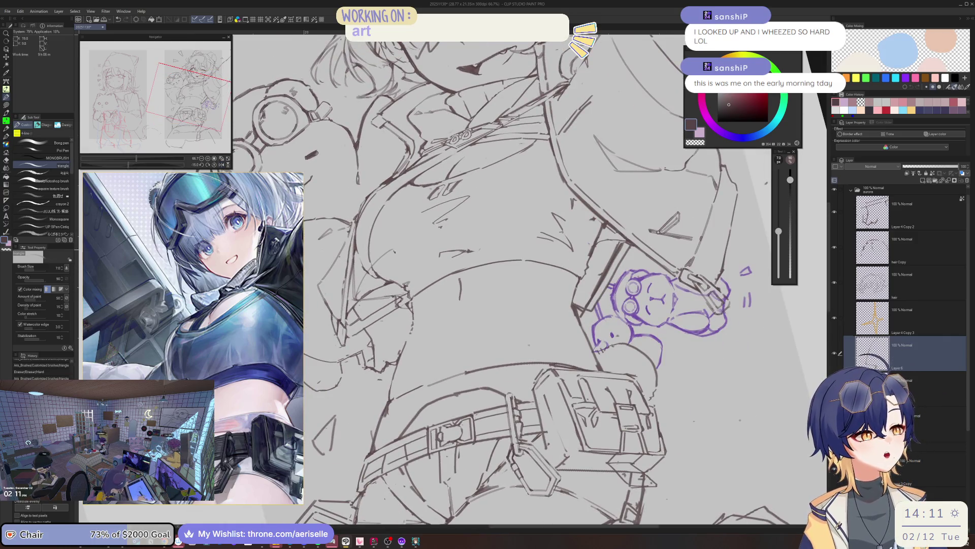
{"action": "left_click_drag", "start_coordinate": [386, 254], "coordinate": [358, 298]}
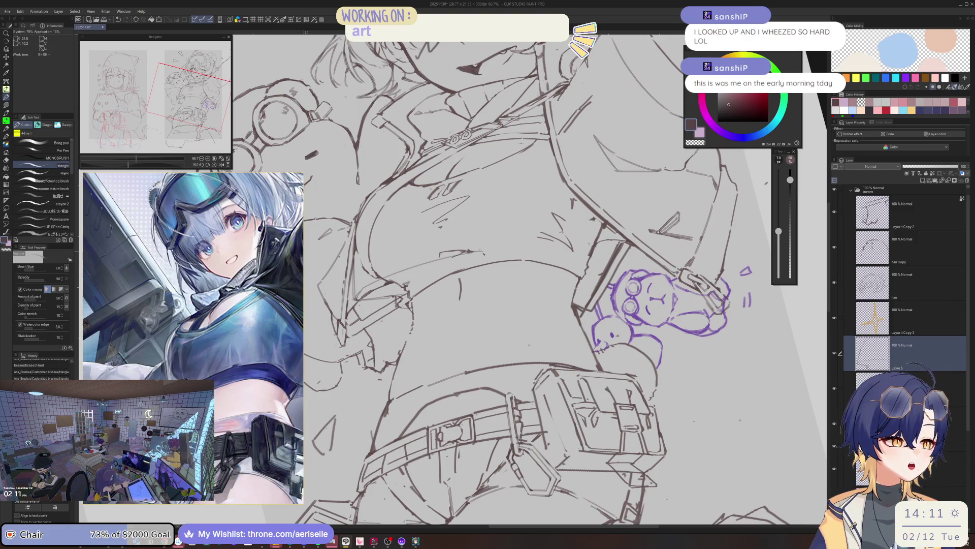
{"action": "left_click_drag", "start_coordinate": [484, 252], "coordinate": [489, 231]}
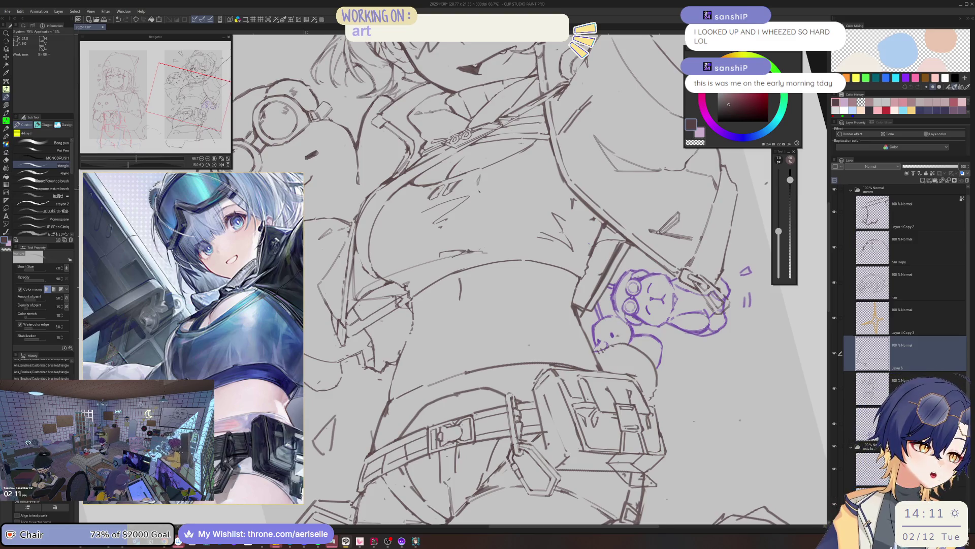
Step: Add short vertical strokes to the torso line art and turn on the blue Layer Color tint
{"action": "key", "text": "asciicircum"}
{"action": "key", "text": "asciicircum"}
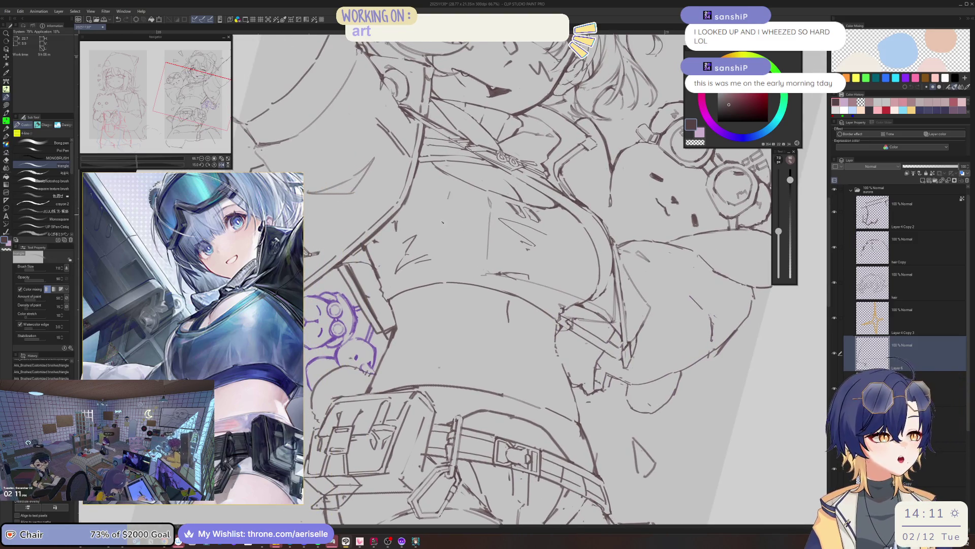
{"action": "key", "text": "minus"}
{"action": "key", "text": "minus"}
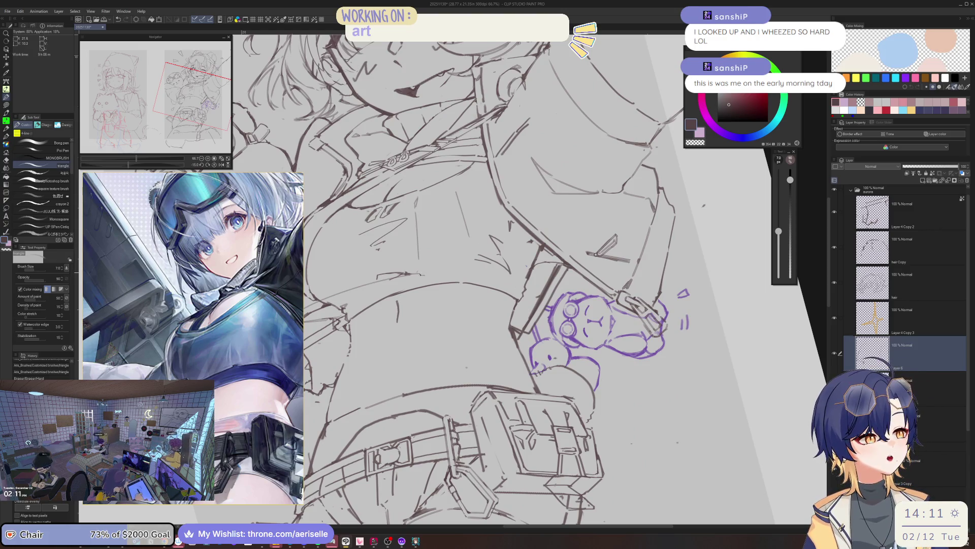
{"action": "left_click_drag", "start_coordinate": [435, 275], "coordinate": [465, 263]}
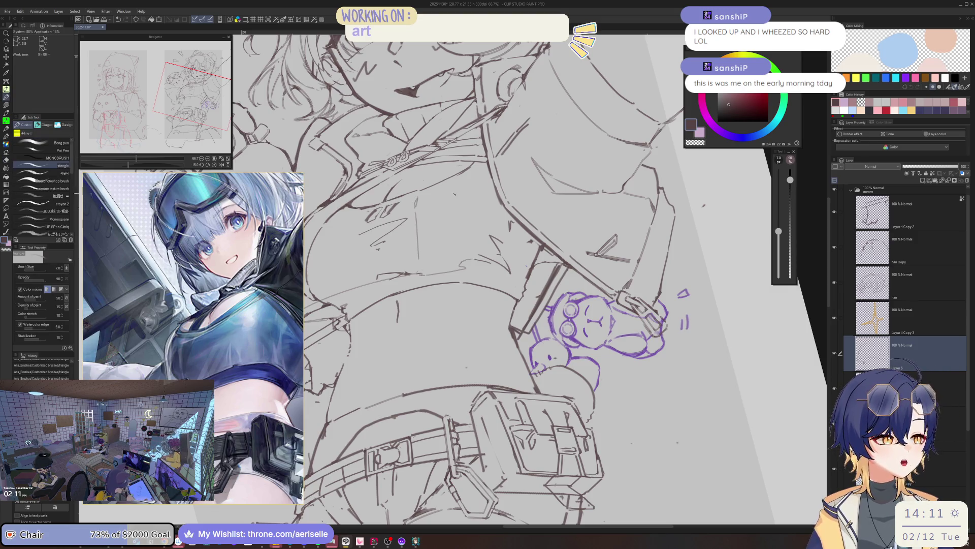
{"action": "left_click_drag", "start_coordinate": [448, 197], "coordinate": [451, 222]}
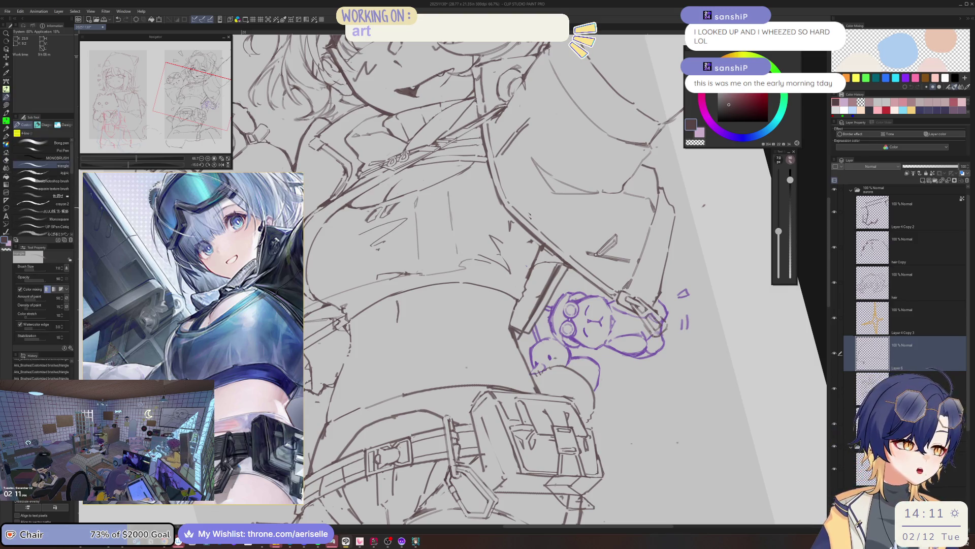
{"action": "key", "text": "asciicircum"}
{"action": "key", "text": "asciicircum"}
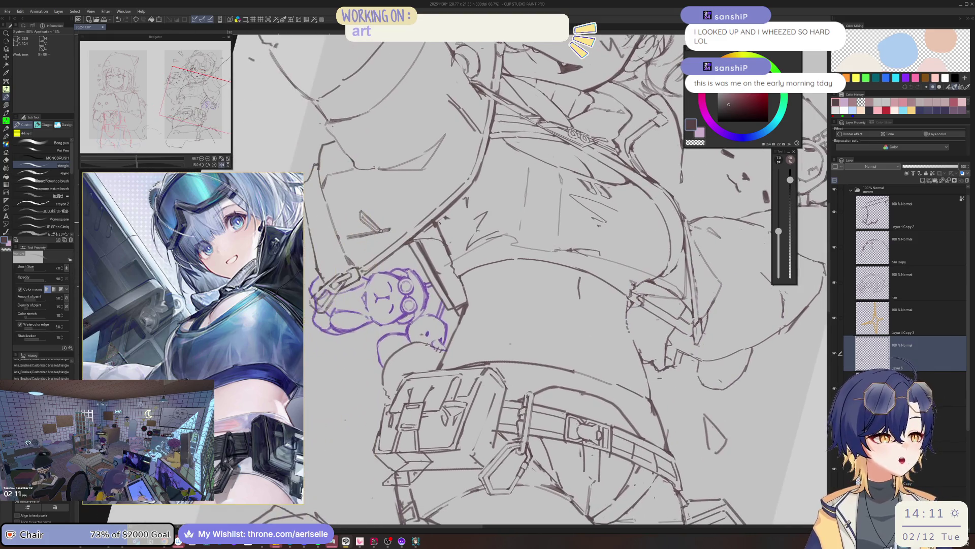
{"action": "left_click_drag", "start_coordinate": [433, 238], "coordinate": [437, 277]}
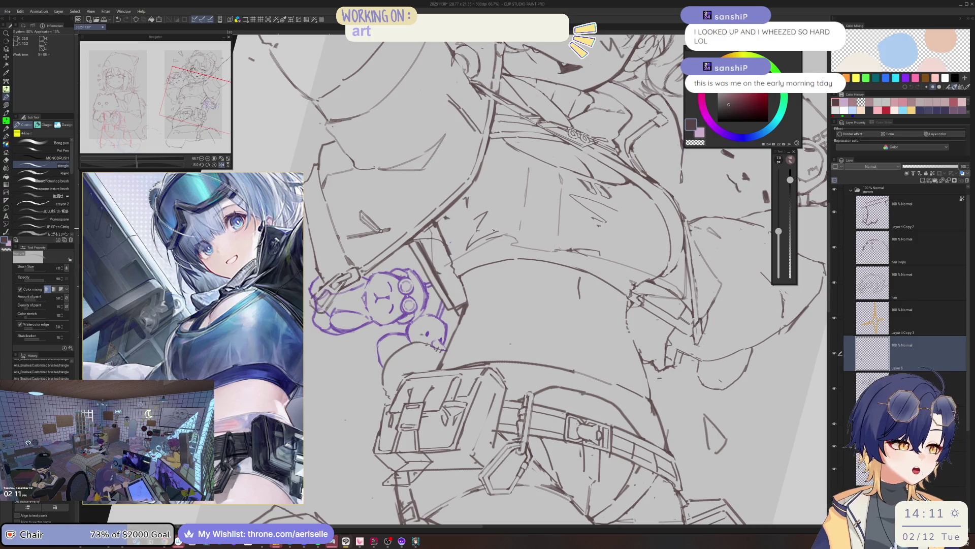
{"action": "left_click", "coordinate": [951, 135]}
Step: Zoom in on the charm area and add a tiny stroke beside the charm
{"action": "key", "text": "ctrl+plus"}
{"action": "key", "text": "ctrl+plus"}
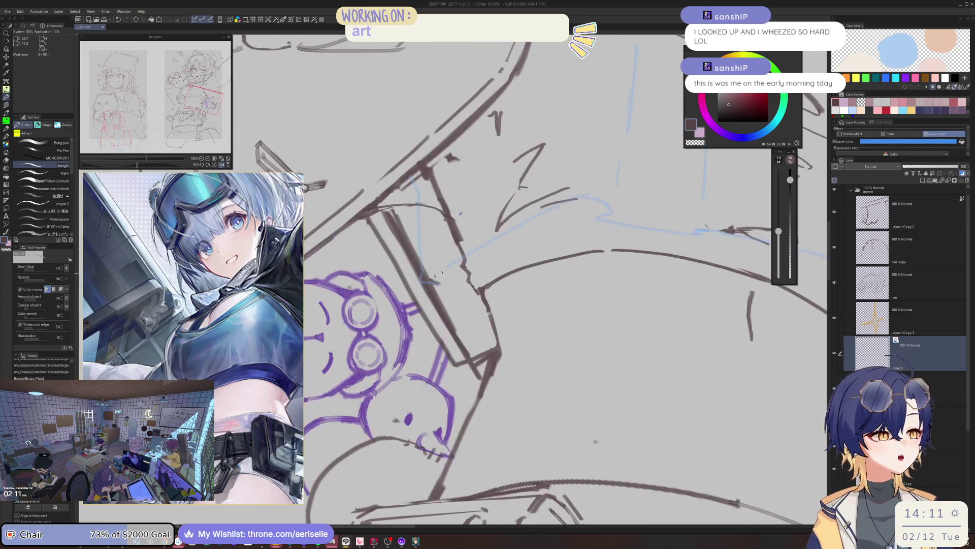
{"action": "left_click_drag", "start_coordinate": [436, 285], "coordinate": [460, 285]}
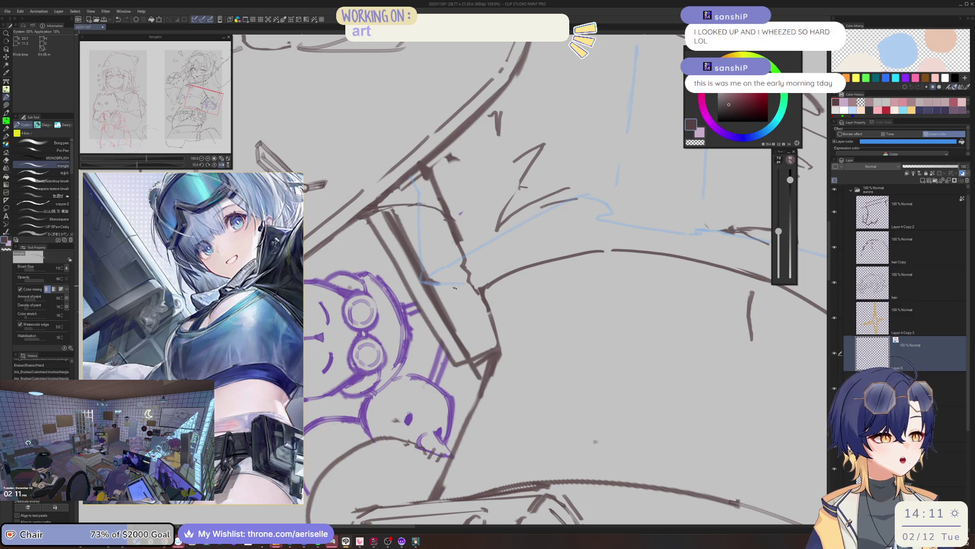
{"action": "key", "text": "ctrl+z"}
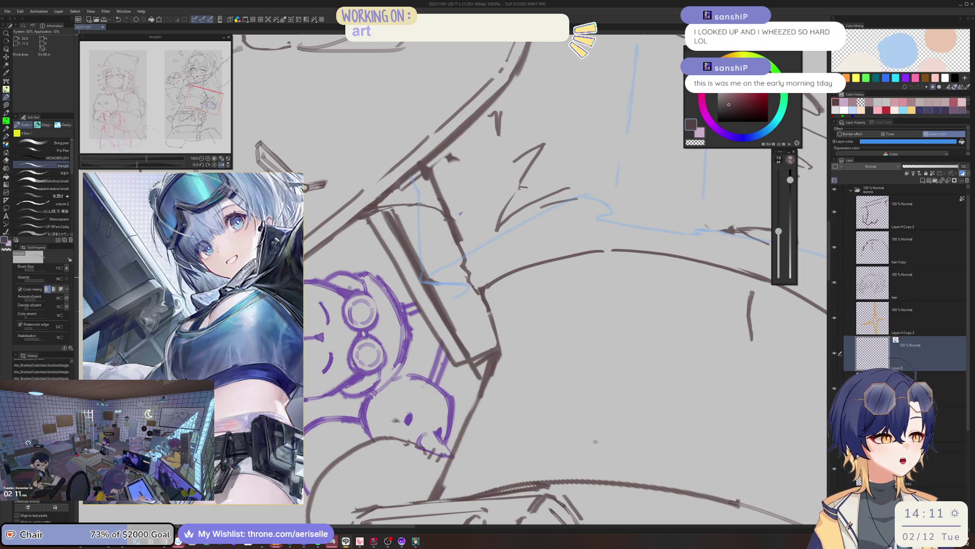
{"action": "left_click_drag", "start_coordinate": [455, 287], "coordinate": [457, 291]}
{"action": "scroll", "coordinate": [459, 300], "scroll_direction": "down", "scroll_amount": 5}
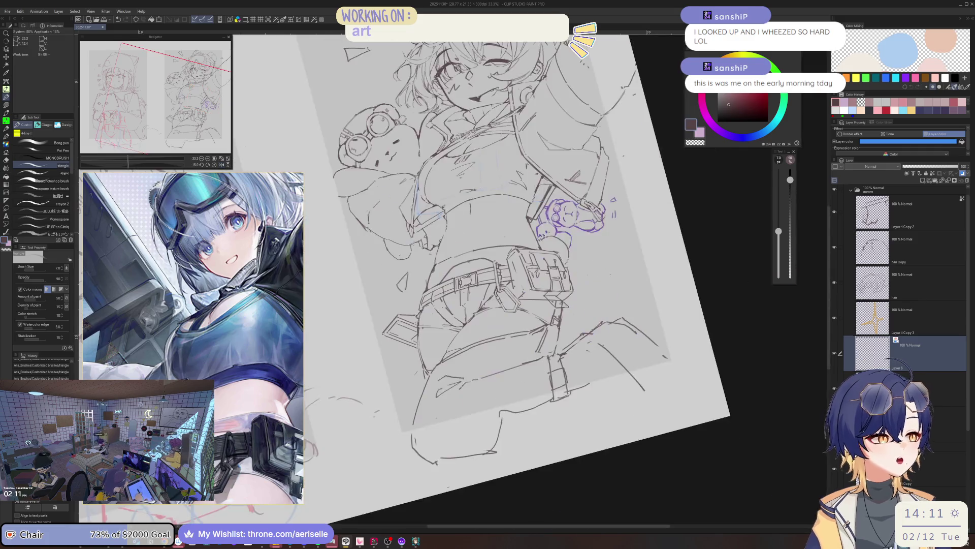
{"action": "key", "text": "e"}
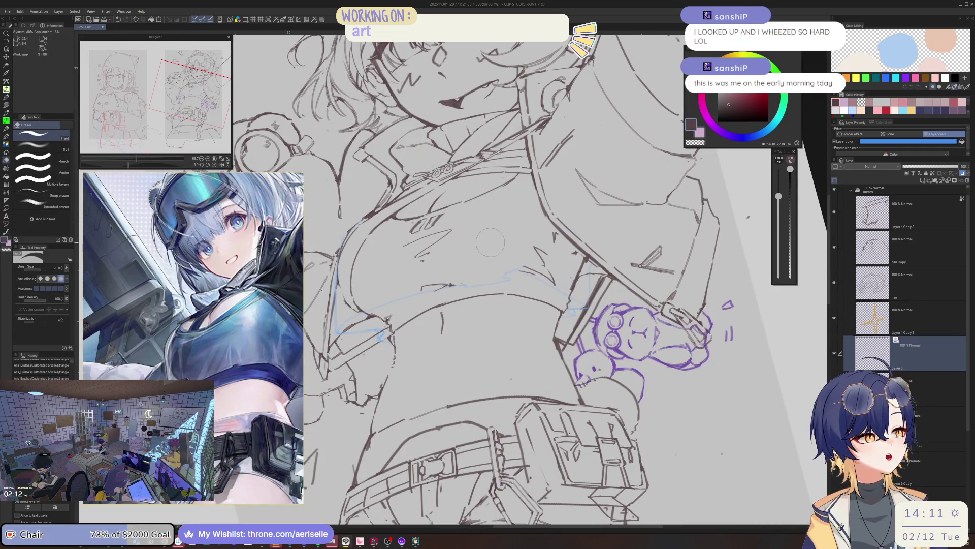
{"action": "key", "text": "p"}
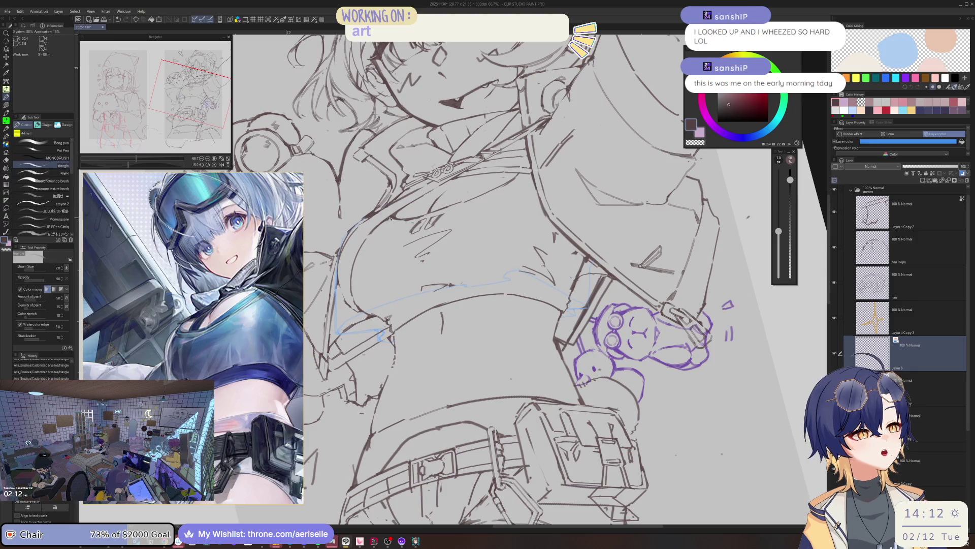
Step: Try faint torso strokes and toggle the layer colour tint, then undo the recent strokes
{"action": "left_click_drag", "start_coordinate": [376, 215], "coordinate": [386, 222]}
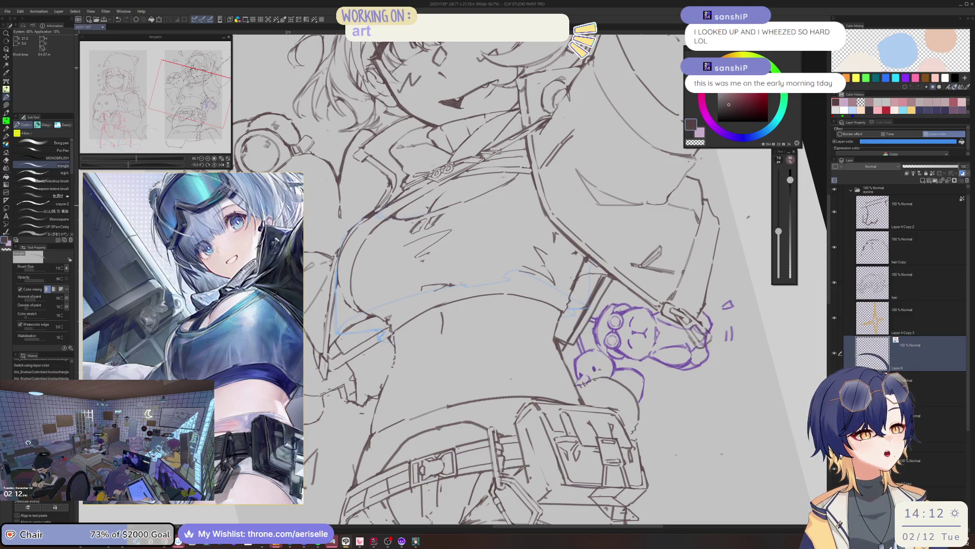
{"action": "left_click", "coordinate": [380, 215]}
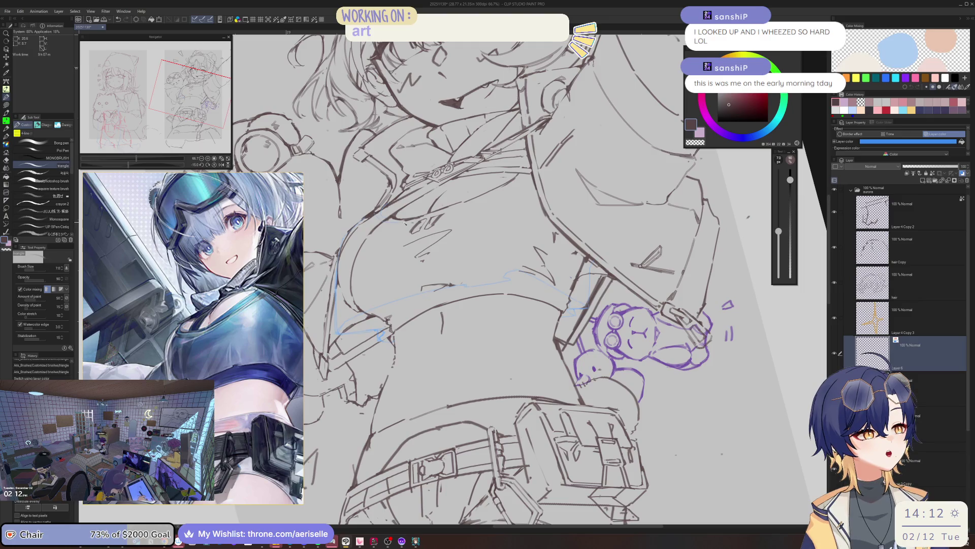
{"action": "left_click_drag", "start_coordinate": [425, 222], "coordinate": [433, 218]}
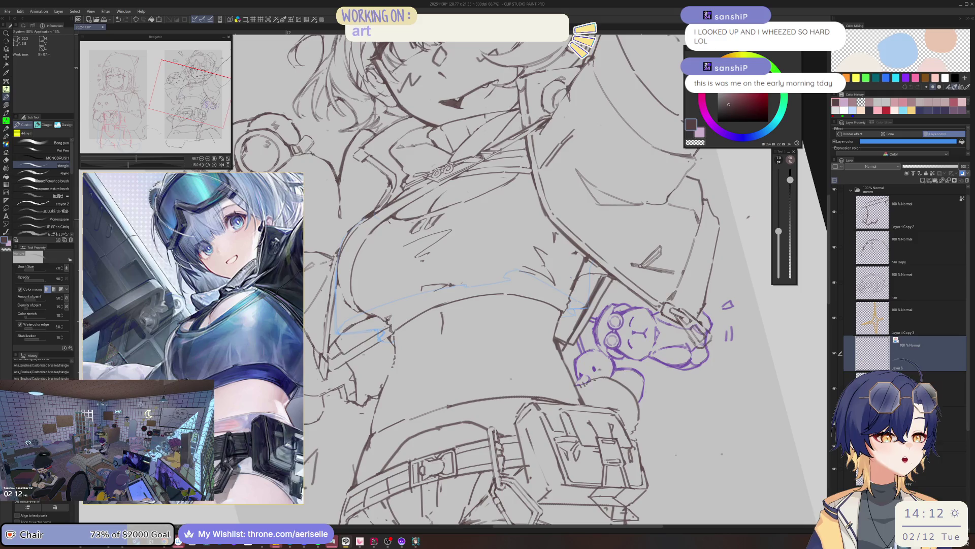
{"action": "key", "text": "ctrl+z"}
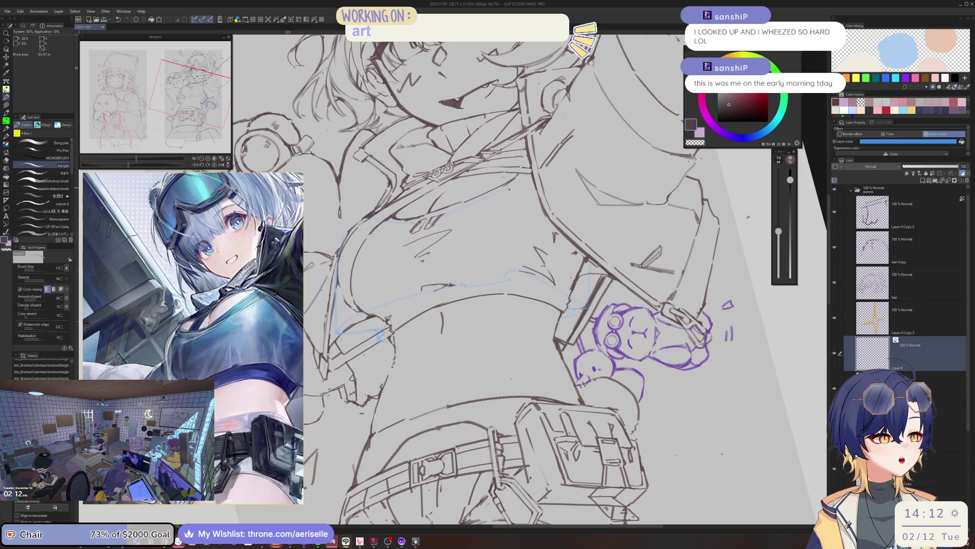
{"action": "key", "text": "ctrl+z"}
{"action": "key", "text": "ctrl+z"}
{"action": "key", "text": "ctrl+z"}
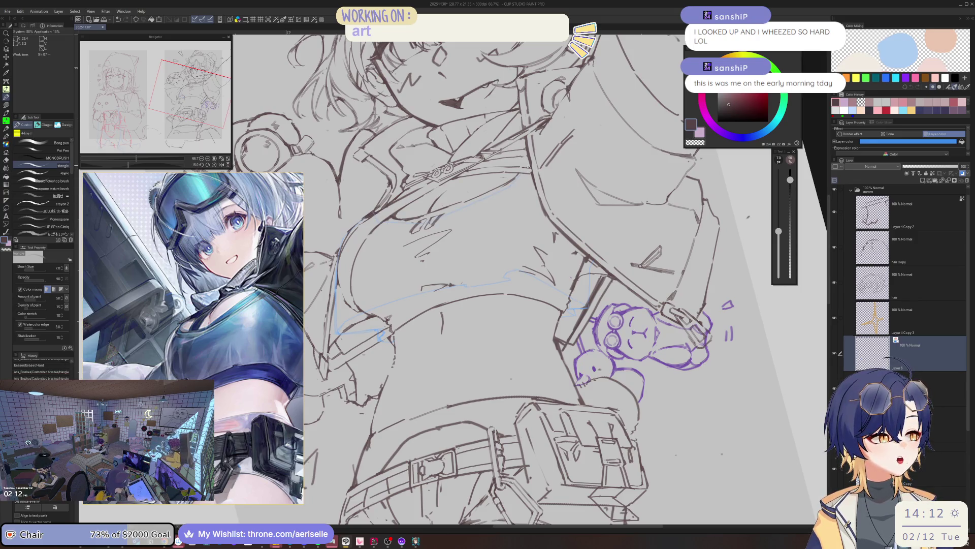
Step: Erase stray lines on the torso with the Hard eraser
{"action": "key", "text": "e"}
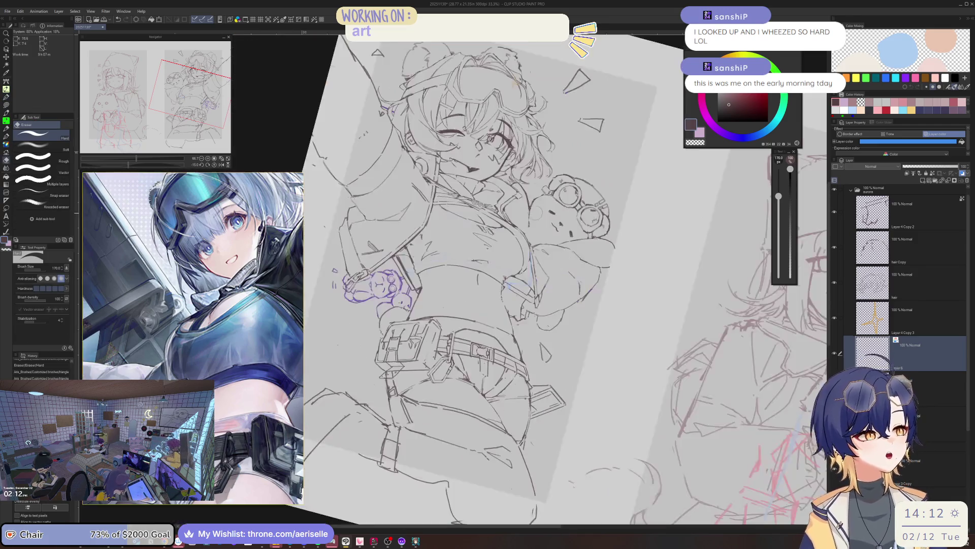
{"action": "key", "text": "ctrl+minus"}
{"action": "key", "text": "ctrl+minus"}
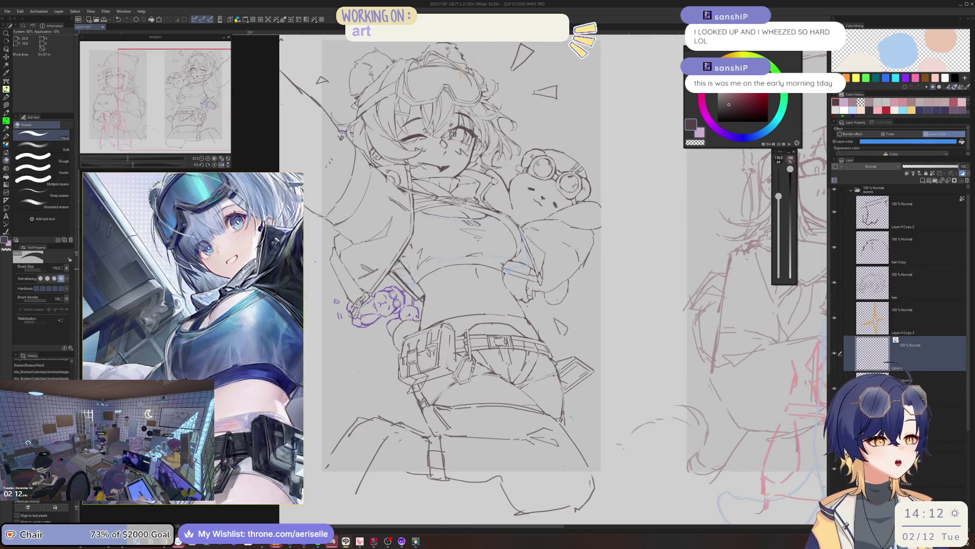
{"action": "scroll", "coordinate": [411, 266], "scroll_direction": "up", "scroll_amount": 2}
{"action": "key", "text": "bracketleft"}
{"action": "left_click_drag", "start_coordinate": [386, 294], "coordinate": [380, 287]}
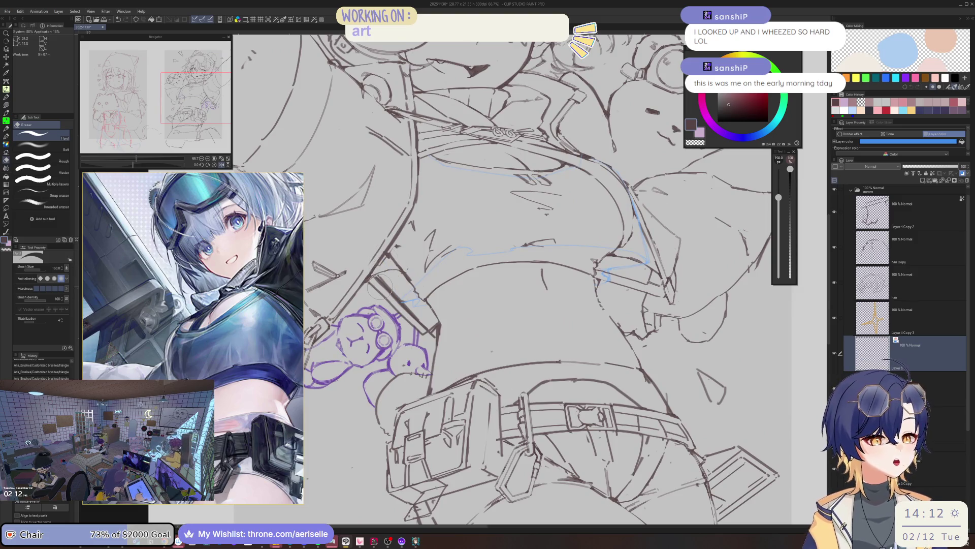
{"action": "scroll", "coordinate": [235, 365], "scroll_direction": "down", "scroll_amount": 2}
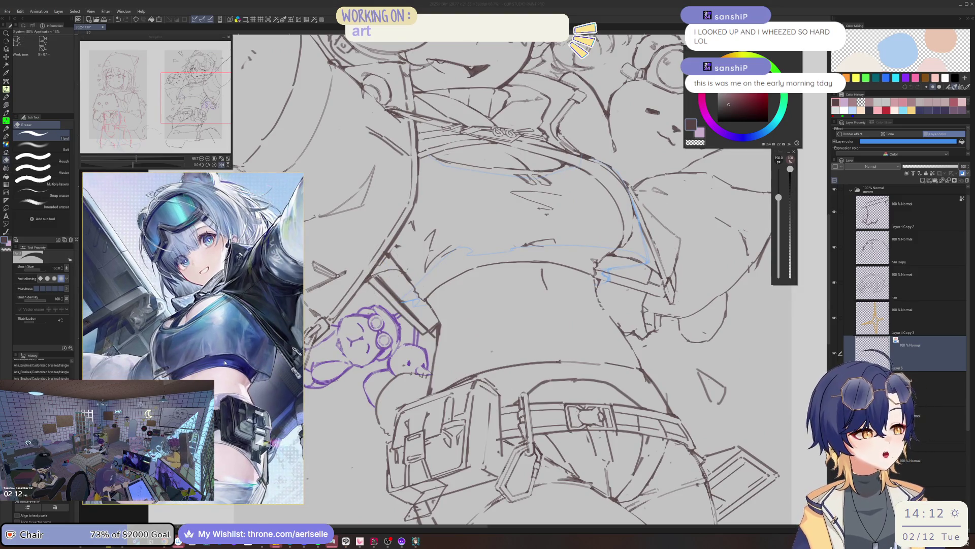
{"action": "left_click", "coordinate": [385, 255]}
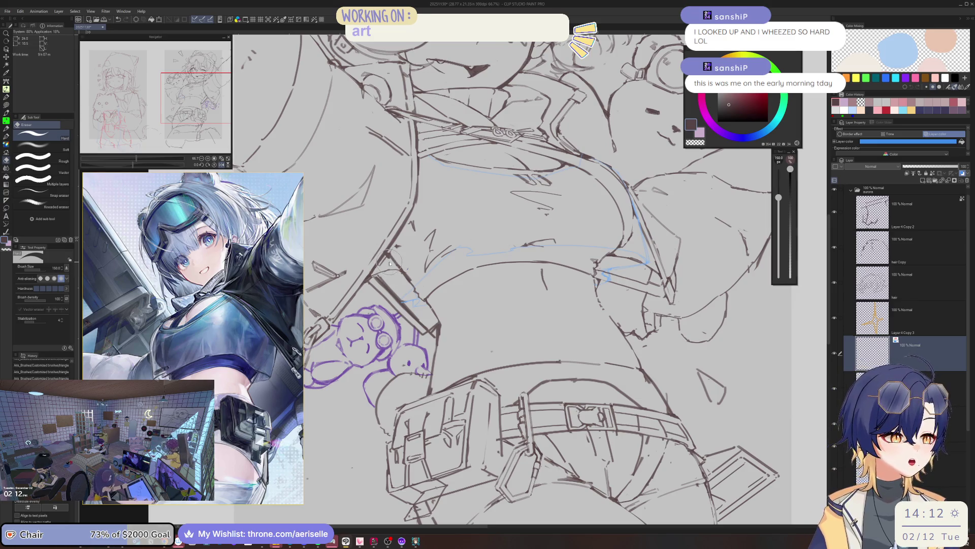
Step: Draw a short light-blue torso line, erase a stray mark near the waist, and view the whole page
{"action": "key", "text": "p"}
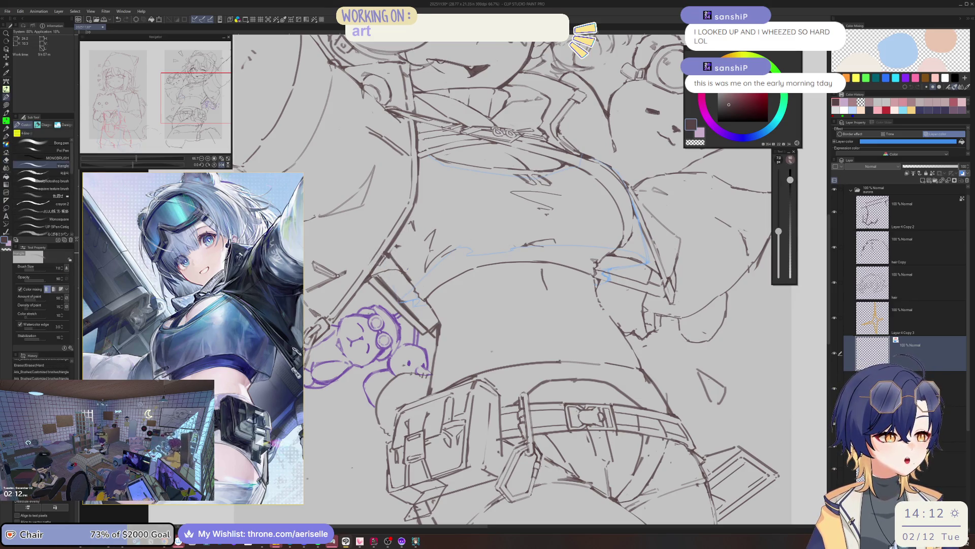
{"action": "key", "text": "e"}
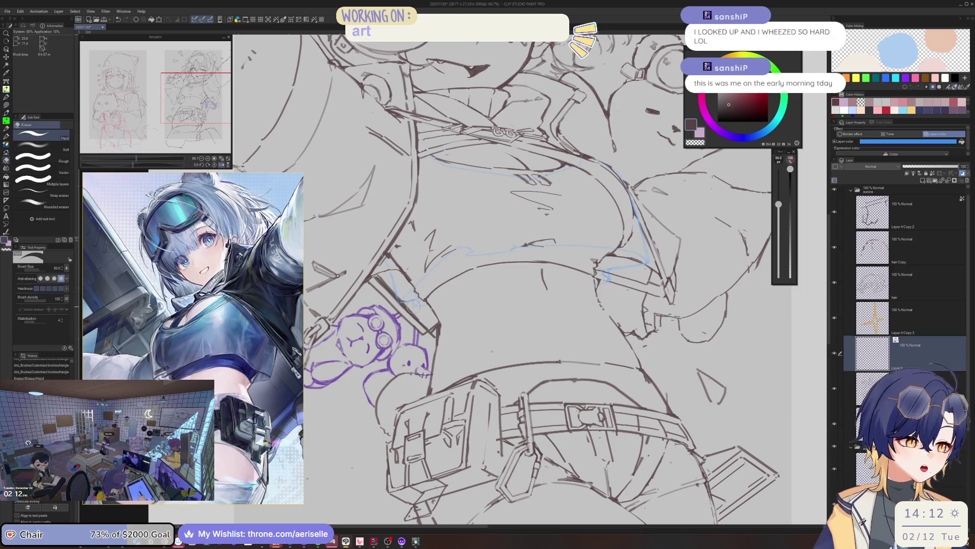
{"action": "key", "text": "p"}
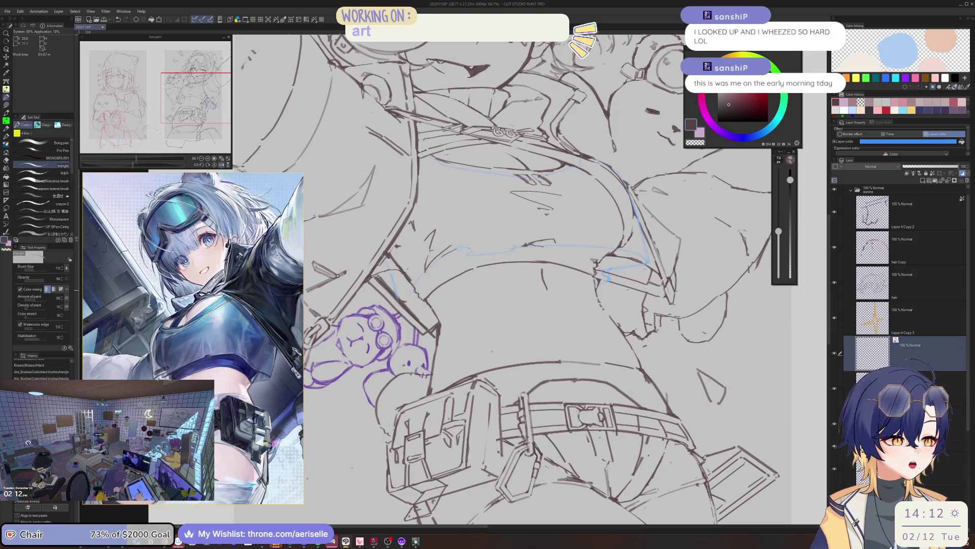
{"action": "left_click_drag", "start_coordinate": [420, 279], "coordinate": [414, 282]}
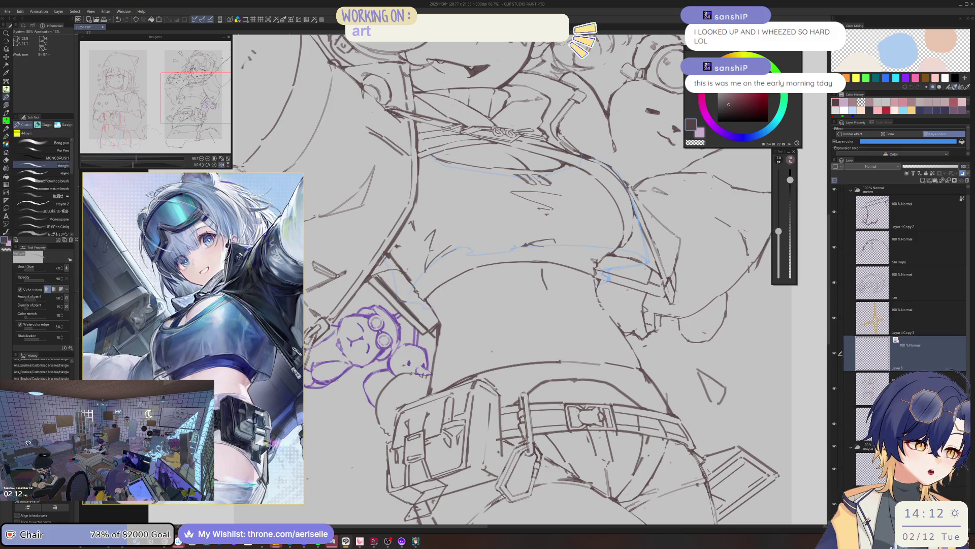
{"action": "key", "text": "e"}
{"action": "left_click_drag", "start_coordinate": [406, 294], "coordinate": [409, 300]}
{"action": "key", "text": "p"}
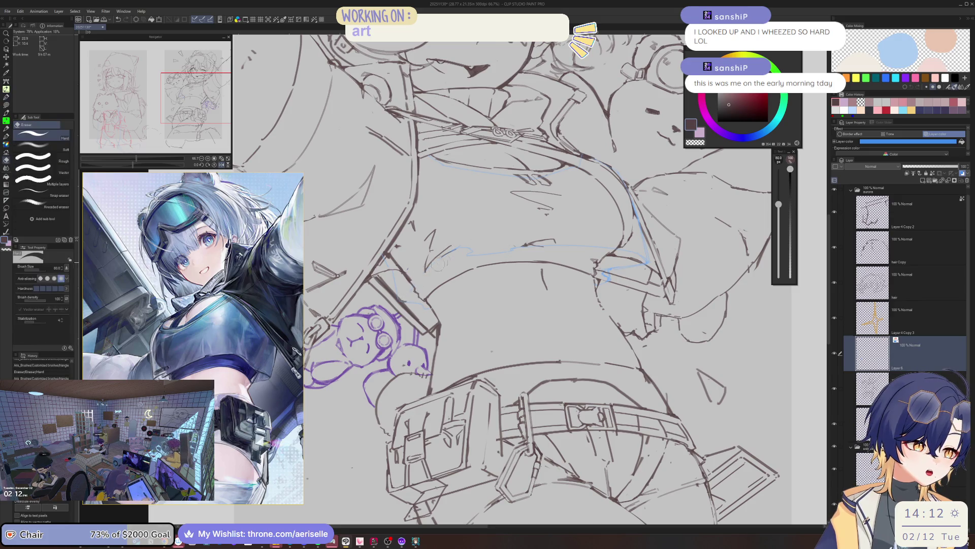
{"action": "key", "text": "ctrl+minus"}
{"action": "key", "text": "ctrl+minus"}
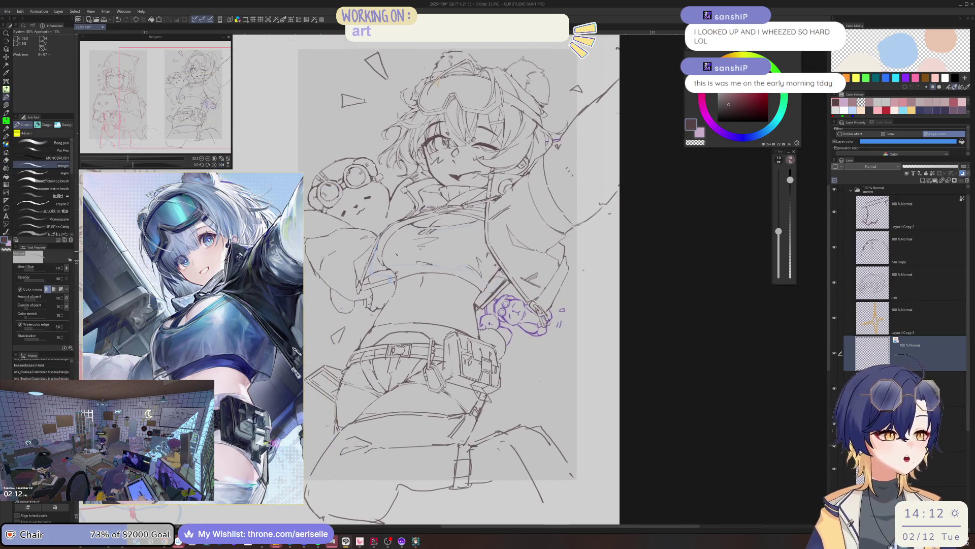
Step: Touch up the figure's lines, erasing small stray marks and adding tiny ink strokes
{"action": "key", "text": "e"}
{"action": "key", "text": "p"}
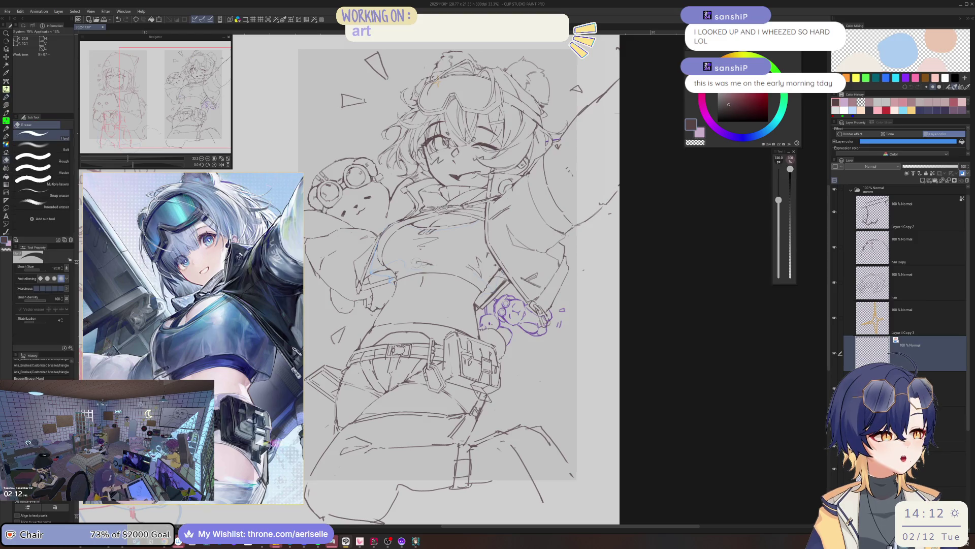
{"action": "left_click", "coordinate": [466, 254]}
{"action": "left_click", "coordinate": [447, 254]}
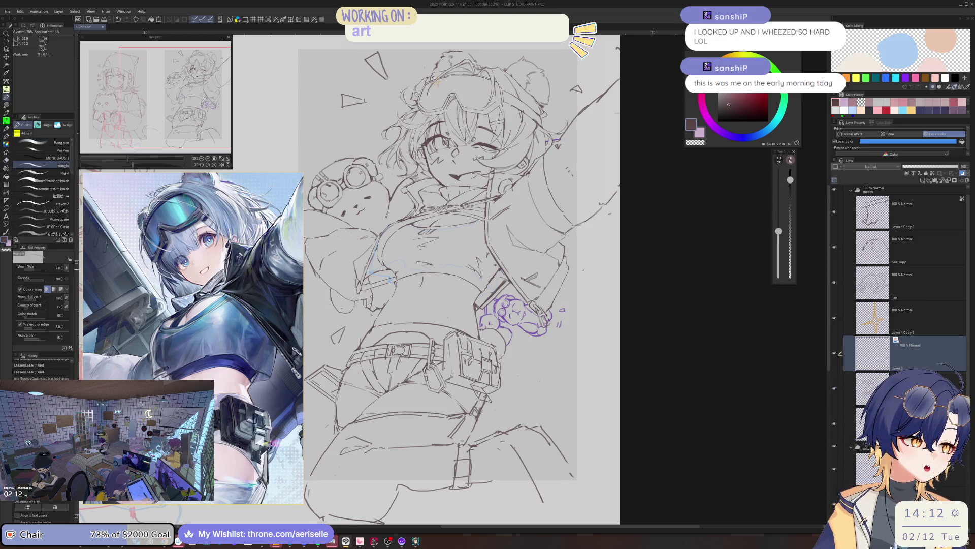
{"action": "left_click", "coordinate": [447, 248]}
{"action": "left_click", "coordinate": [406, 234]}
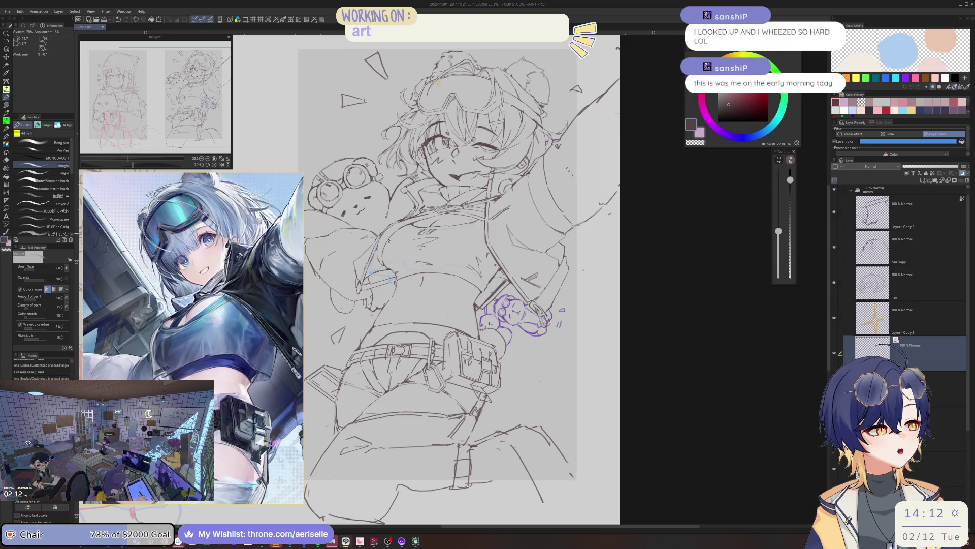
{"action": "left_click", "coordinate": [447, 249]}
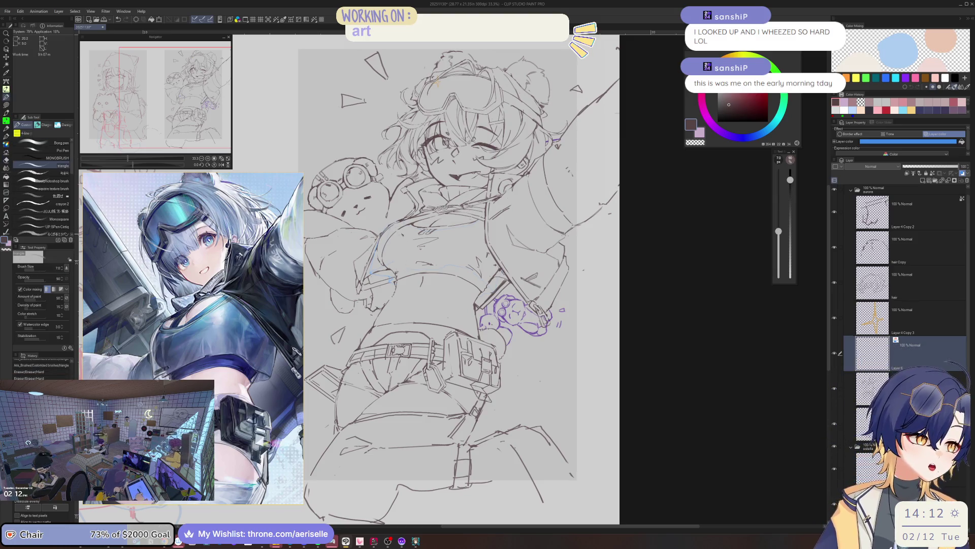
{"action": "left_click", "coordinate": [399, 259]}
Step: Clean a few more stray lines with pen and Hard eraser, then mirror the canvas view horizontally
{"action": "left_click", "coordinate": [371, 273]}
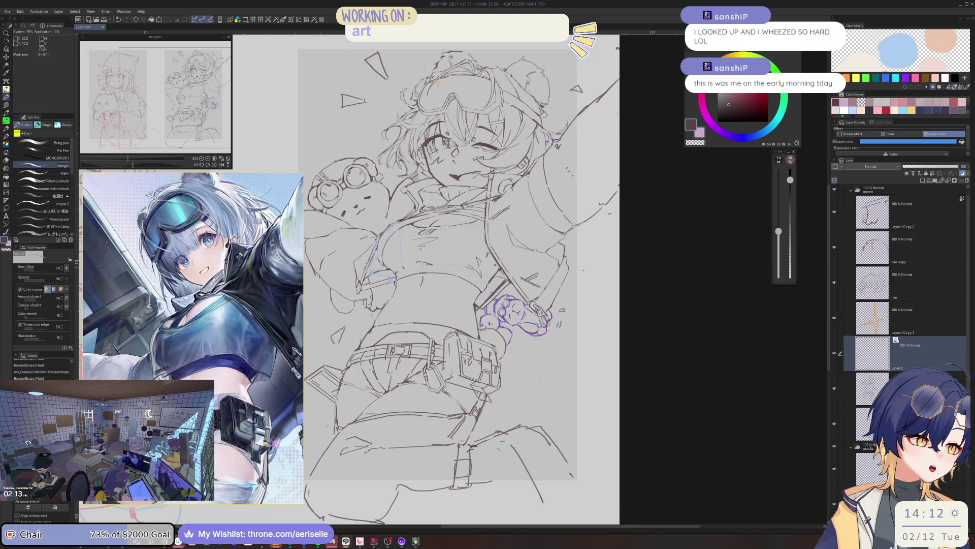
{"action": "left_click", "coordinate": [386, 262]}
{"action": "key", "text": "e"}
{"action": "left_click", "coordinate": [386, 261]}
{"action": "key", "text": "p"}
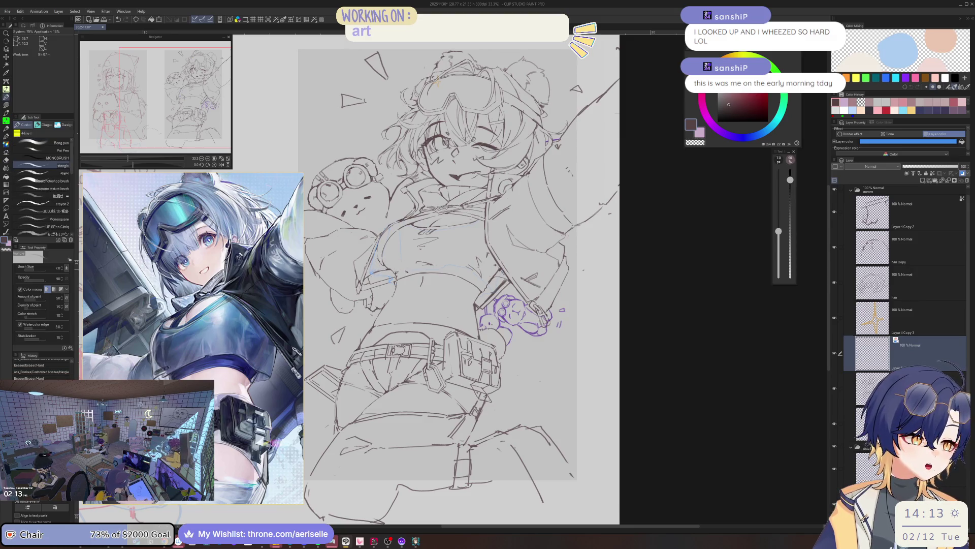
{"action": "left_click", "coordinate": [394, 229]}
{"action": "key", "text": "e"}
{"action": "key", "text": "h"}
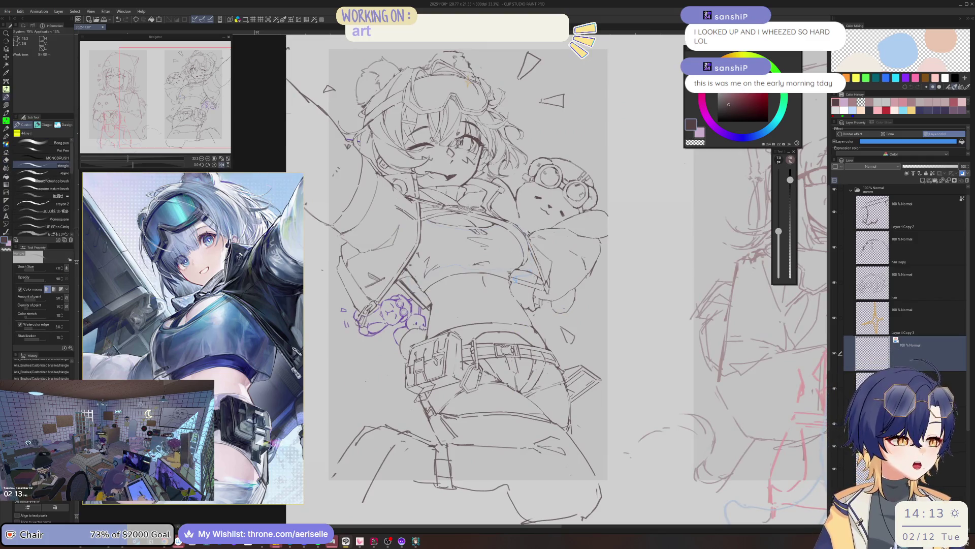
Step: Zoom in and ink short lines on the chest, then bring the belt area into view
{"action": "scroll", "coordinate": [460, 285], "scroll_direction": "up", "scroll_amount": 2}
{"action": "key", "text": "p"}
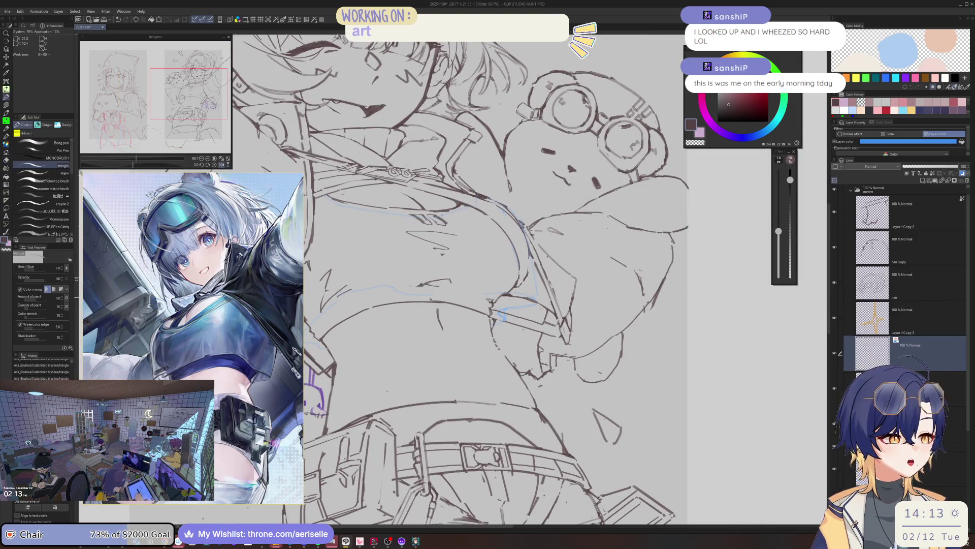
{"action": "left_click", "coordinate": [410, 277]}
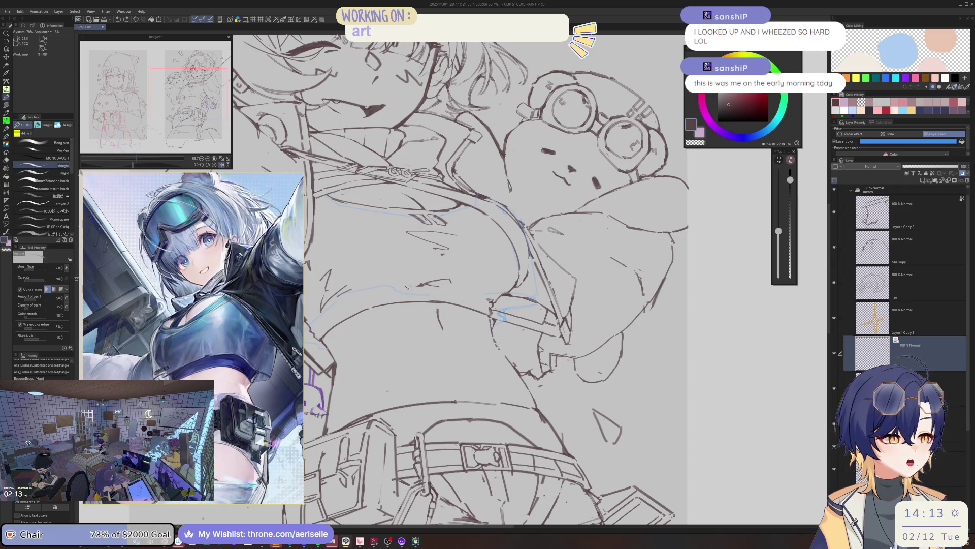
{"action": "left_click_drag", "start_coordinate": [464, 296], "coordinate": [389, 293]}
{"action": "key", "text": "e"}
{"action": "key", "text": "p"}
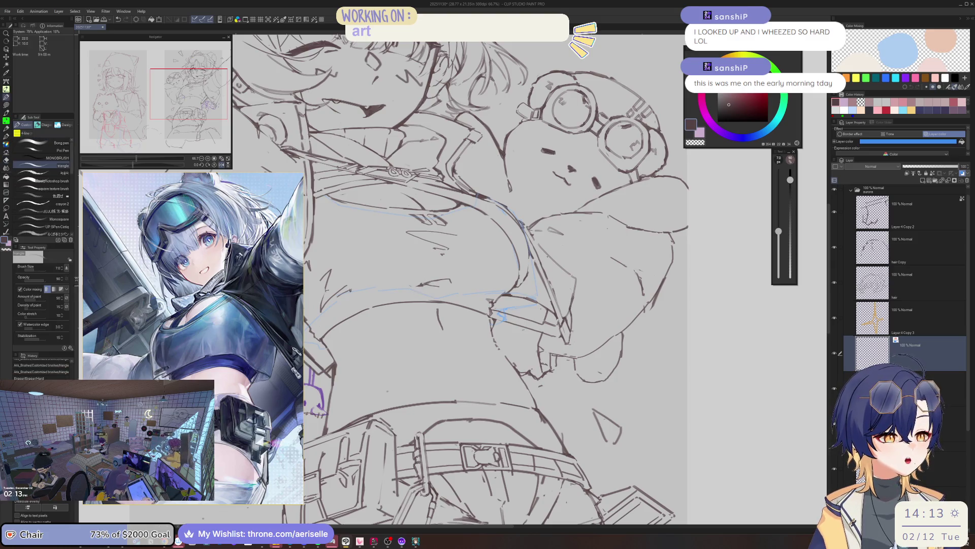
{"action": "mouse_move", "coordinate": [318, 321]}
{"action": "left_mouse_down"}
{"action": "mouse_move", "coordinate": [399, 303]}
{"action": "mouse_move", "coordinate": [381, 318]}
{"action": "left_mouse_up"}
{"action": "key", "text": "e"}
{"action": "key", "text": "p"}
{"action": "left_click", "coordinate": [389, 316]}
{"action": "key", "text": "e"}
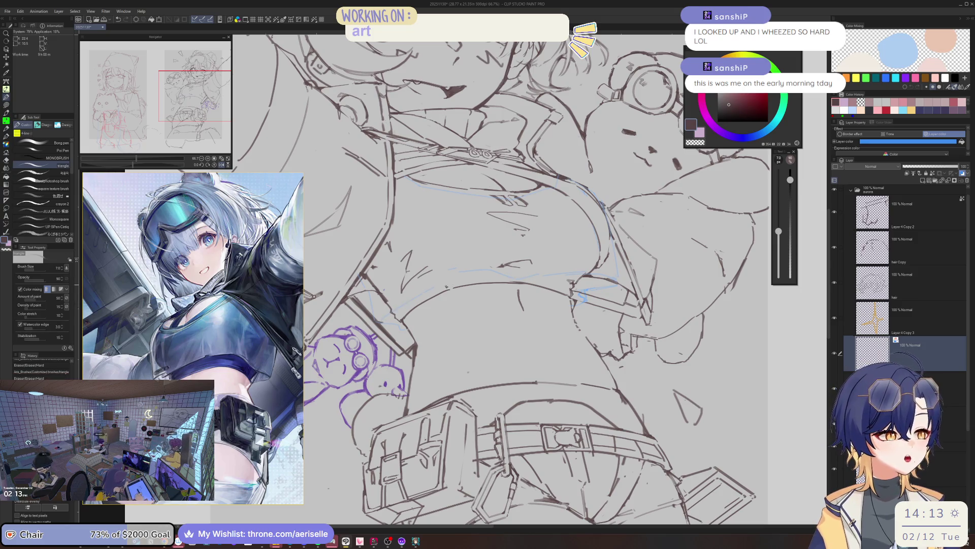
{"action": "key", "text": "p"}
Step: Undo a mistaken chest erase and redraw short ink strokes on the chest
{"action": "left_click_drag", "start_coordinate": [449, 282], "coordinate": [469, 272]}
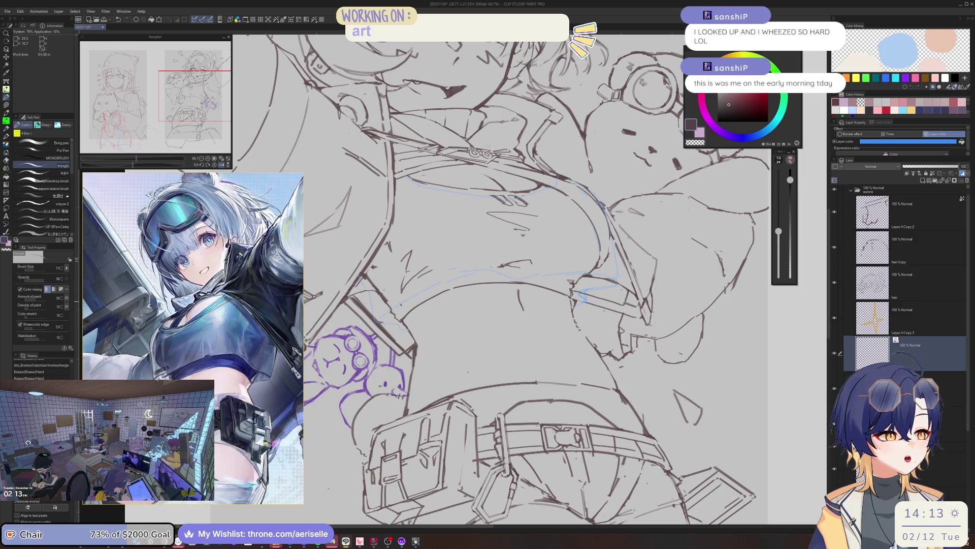
{"action": "key", "text": "ctrl+z"}
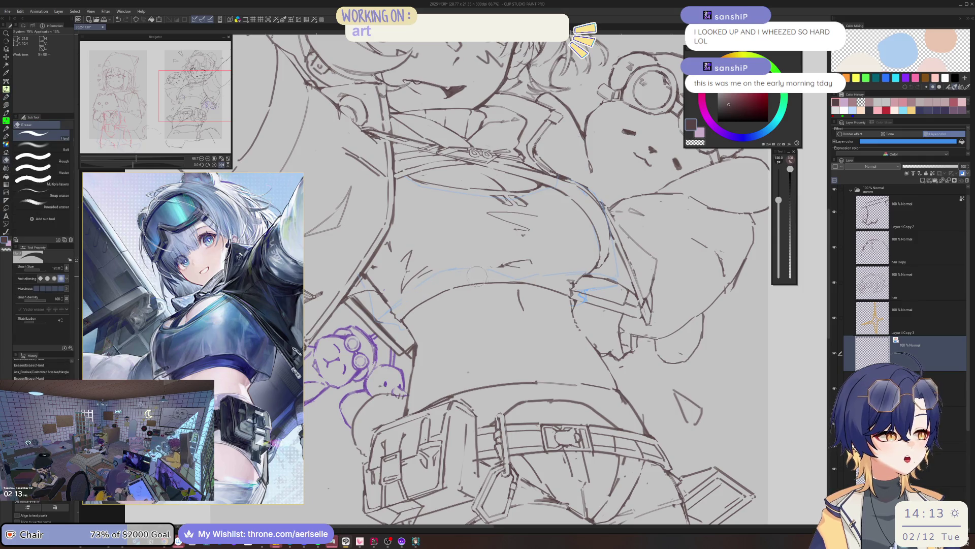
{"action": "left_click_drag", "start_coordinate": [407, 290], "coordinate": [427, 290]}
{"action": "mouse_move", "coordinate": [484, 270]}
{"action": "left_mouse_down"}
{"action": "mouse_move", "coordinate": [476, 272]}
{"action": "mouse_move", "coordinate": [493, 269]}
{"action": "mouse_move", "coordinate": [474, 294]}
{"action": "mouse_move", "coordinate": [480, 300]}
{"action": "left_mouse_up"}
{"action": "key", "text": "e"}
{"action": "key", "text": "p"}
{"action": "key", "text": "e"}
{"action": "key", "text": "p"}
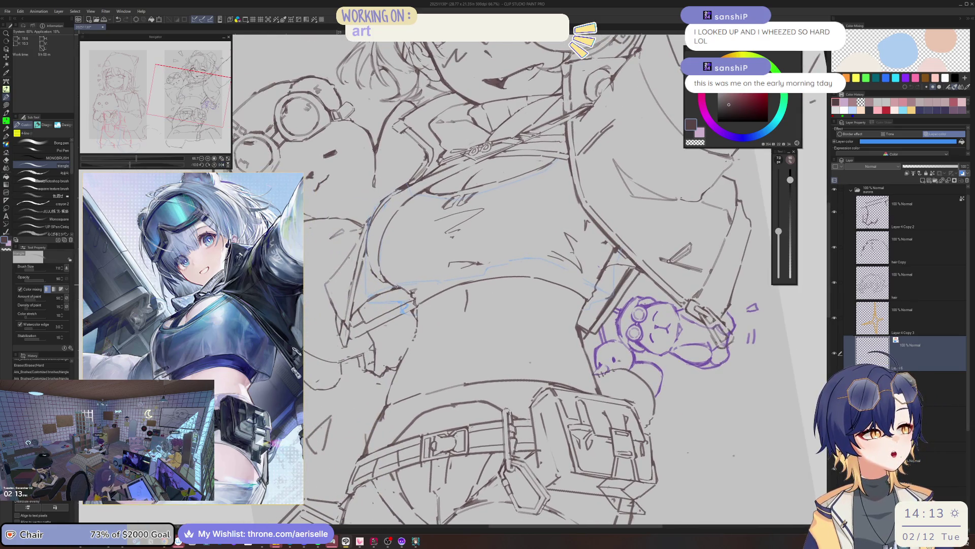
Step: Erase stray marks on the torso and near the waist, then pick a lower layer with the Operation tool
{"action": "key", "text": "e"}
{"action": "left_click_drag", "start_coordinate": [414, 283], "coordinate": [445, 283]}
{"action": "key", "text": "p"}
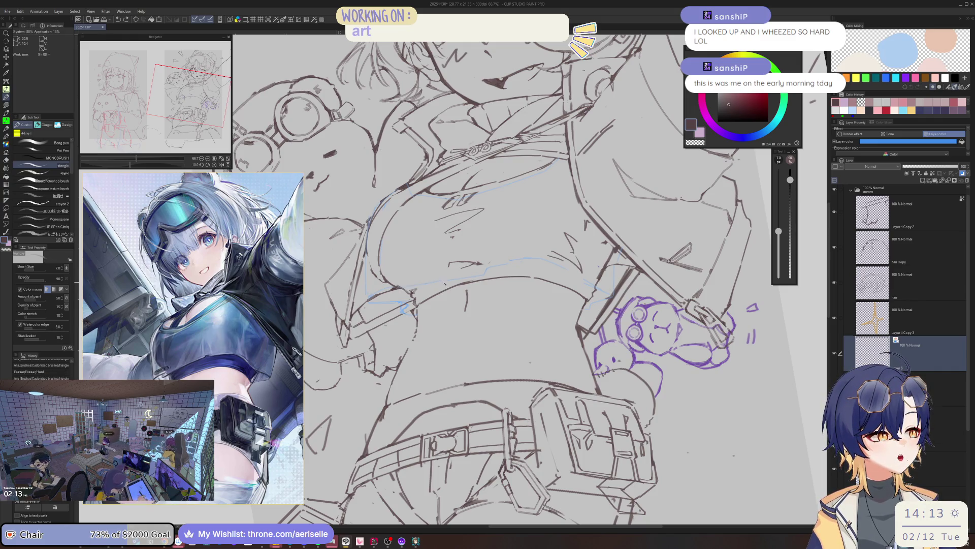
{"action": "key", "text": "e"}
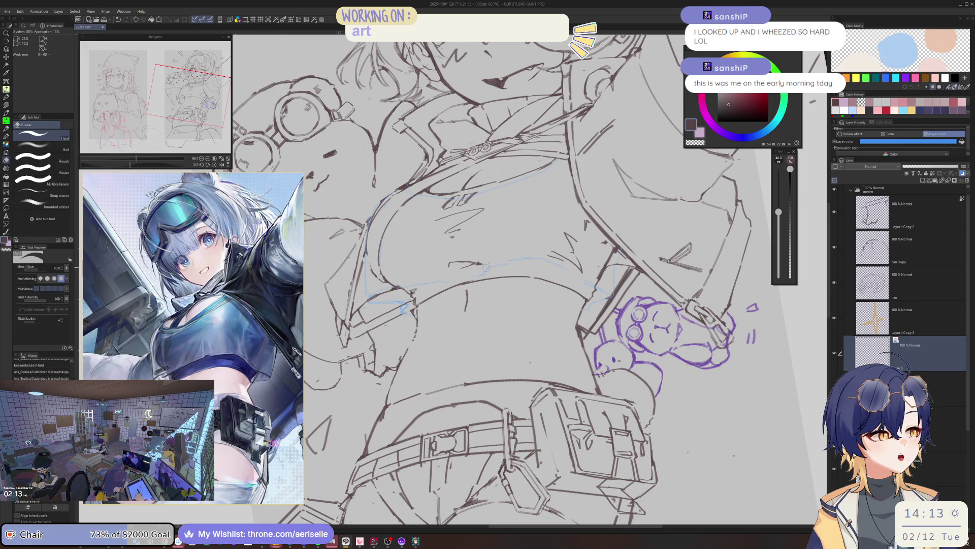
{"action": "key", "text": "p"}
{"action": "left_click_drag", "start_coordinate": [468, 280], "coordinate": [488, 273]}
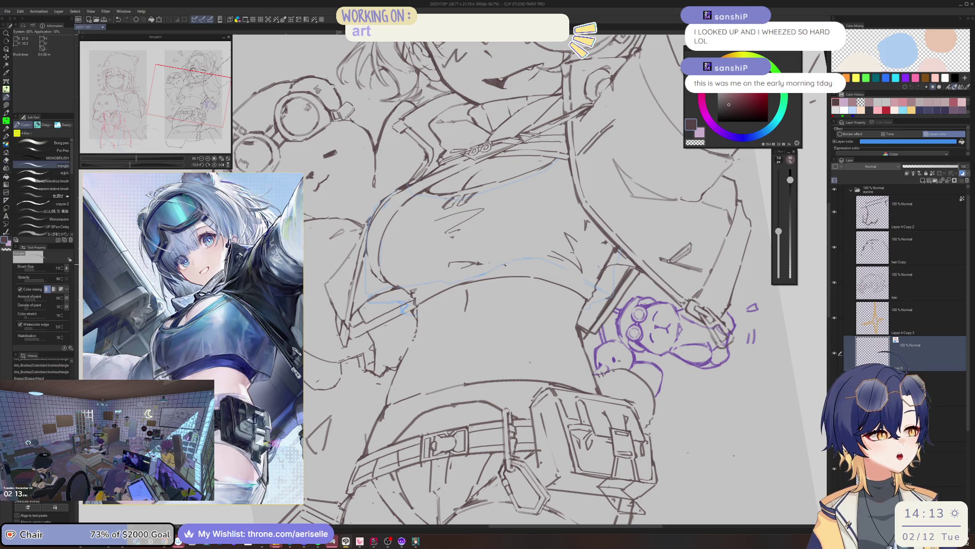
{"action": "key", "text": "o"}
{"action": "left_click", "coordinate": [504, 264]}
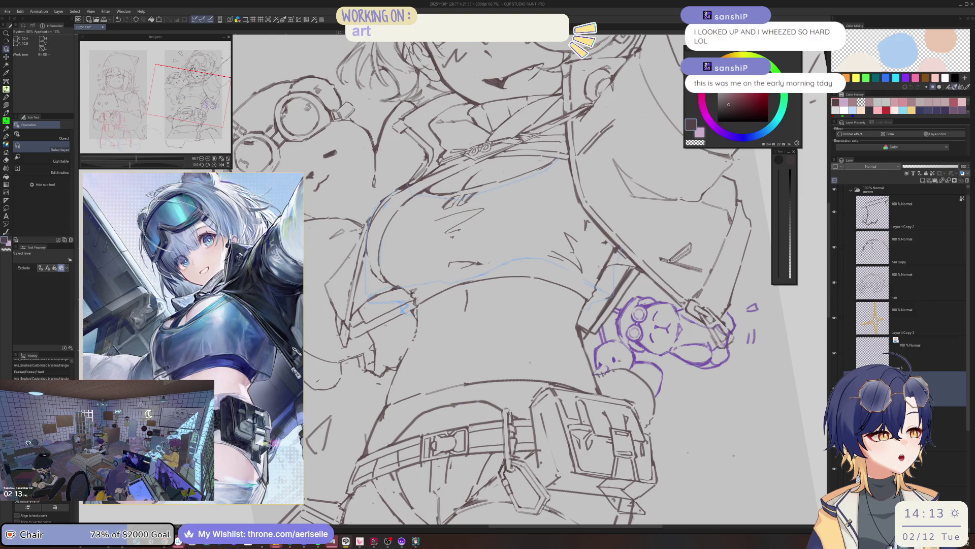
Step: Ink short strokes on the chest
{"action": "scroll", "coordinate": [416, 295], "scroll_direction": "up", "scroll_amount": 4}
{"action": "key", "text": "p"}
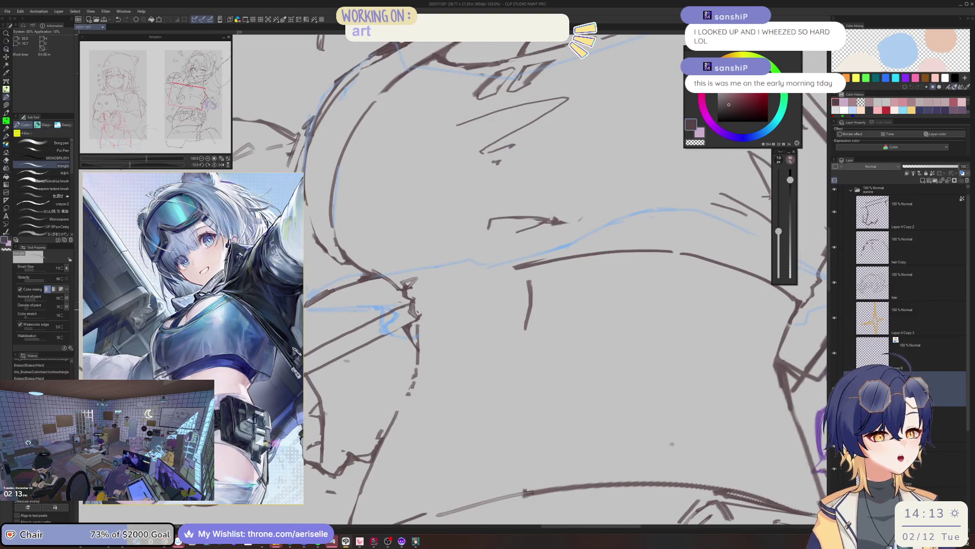
{"action": "left_click_drag", "start_coordinate": [415, 308], "coordinate": [415, 319]}
{"action": "key", "text": "e"}
{"action": "key", "text": "p"}
{"action": "scroll", "coordinate": [415, 319], "scroll_direction": "down", "scroll_amount": 3}
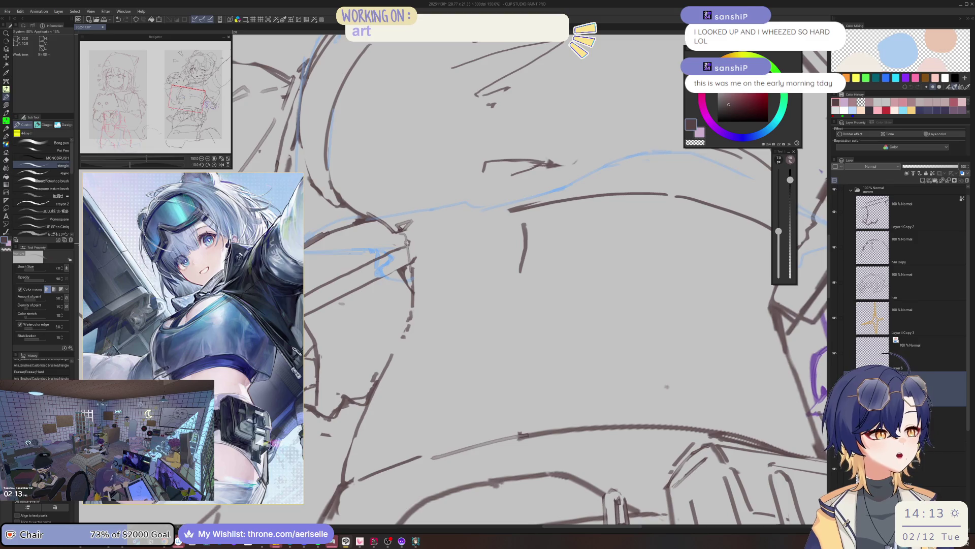
{"action": "mouse_move", "coordinate": [403, 239]}
{"action": "left_mouse_down"}
{"action": "mouse_move", "coordinate": [410, 286]}
{"action": "mouse_move", "coordinate": [487, 223]}
{"action": "left_mouse_up"}
Step: Rotate the view and ink long parallel fold lines across the jacket
{"action": "key", "text": "minus"}
{"action": "key", "text": "e"}
{"action": "key", "text": "p"}
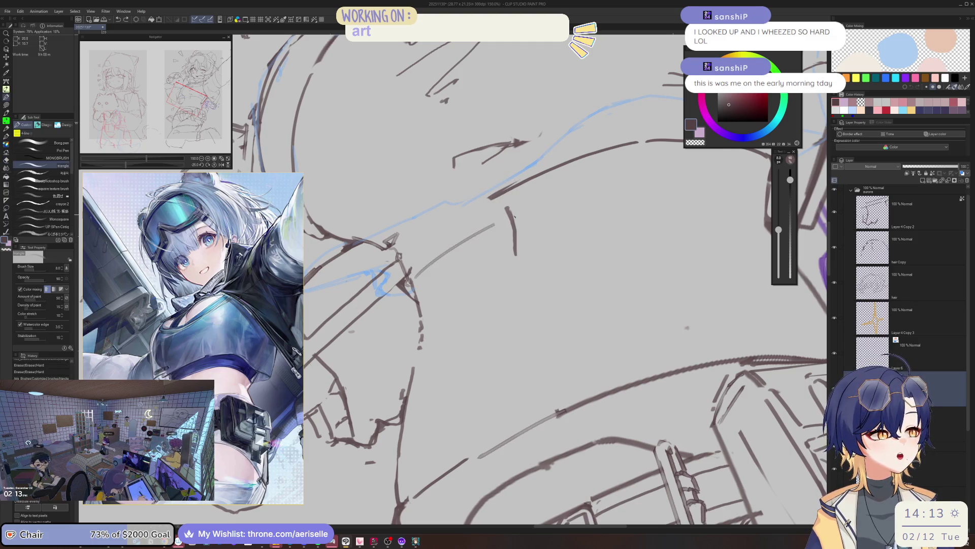
{"action": "key", "text": "minus"}
{"action": "key", "text": "plus"}
{"action": "key", "text": "minus"}
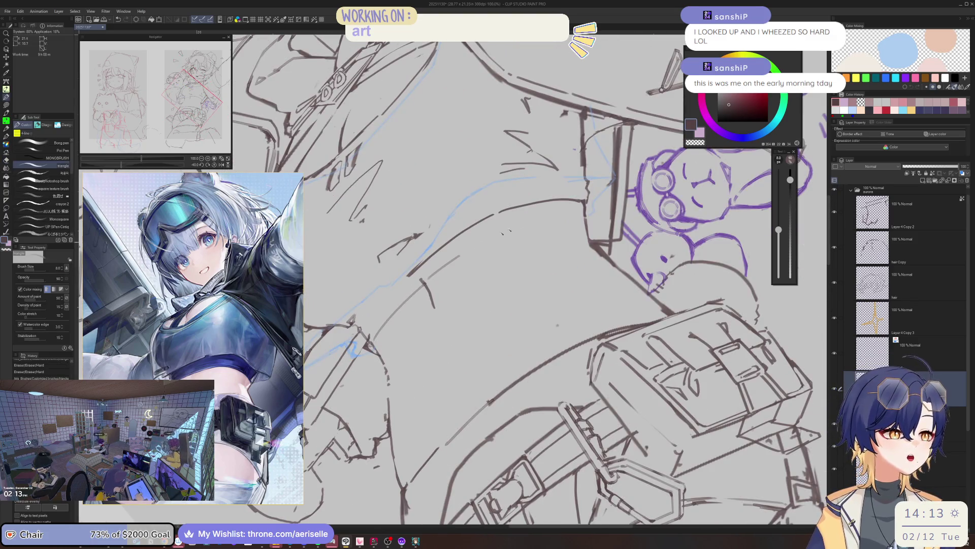
{"action": "mouse_move", "coordinate": [527, 222]}
{"action": "left_mouse_down"}
{"action": "mouse_move", "coordinate": [440, 273]}
{"action": "mouse_move", "coordinate": [536, 217]}
{"action": "left_mouse_up"}
{"action": "mouse_move", "coordinate": [407, 304]}
{"action": "left_mouse_down"}
{"action": "mouse_move", "coordinate": [460, 259]}
{"action": "mouse_move", "coordinate": [547, 213]}
{"action": "left_mouse_up"}
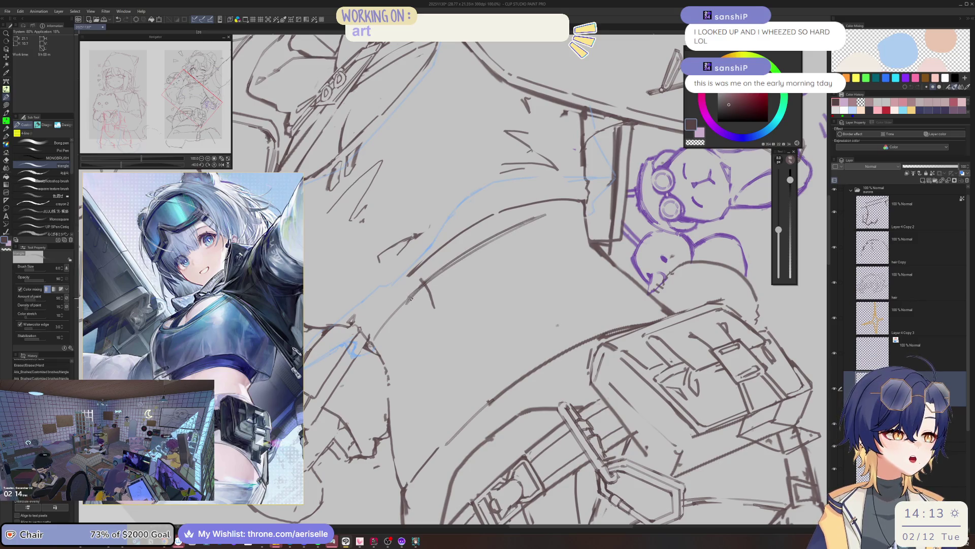
{"action": "mouse_move", "coordinate": [426, 282]}
{"action": "left_mouse_down"}
{"action": "mouse_move", "coordinate": [559, 209]}
{"action": "mouse_move", "coordinate": [584, 206]}
{"action": "mouse_move", "coordinate": [529, 222]}
{"action": "left_mouse_up"}
Step: Ink a line along the chest and erase stray sketch lines across the midriff
{"action": "key", "text": "asciicircum"}
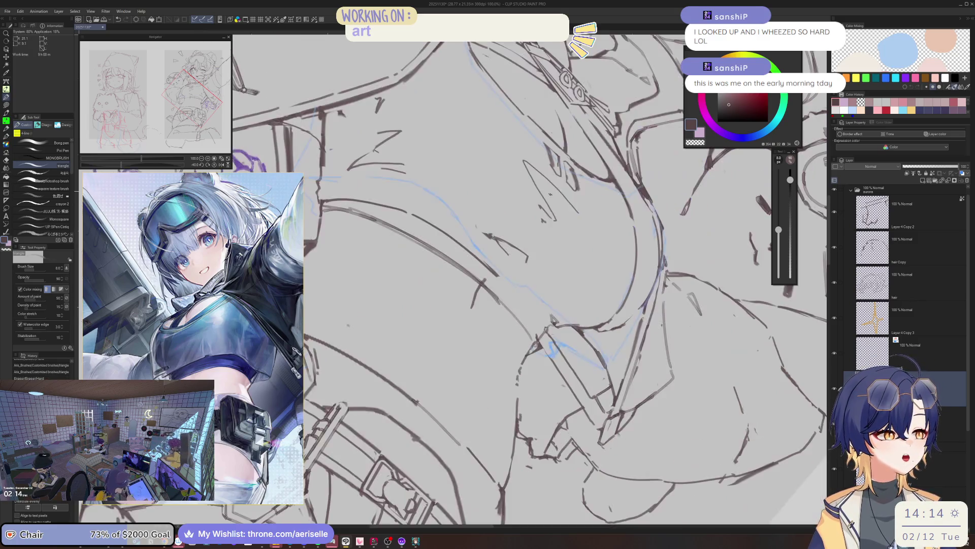
{"action": "key", "text": "minus"}
{"action": "key", "text": "minus"}
{"action": "key", "text": "minus"}
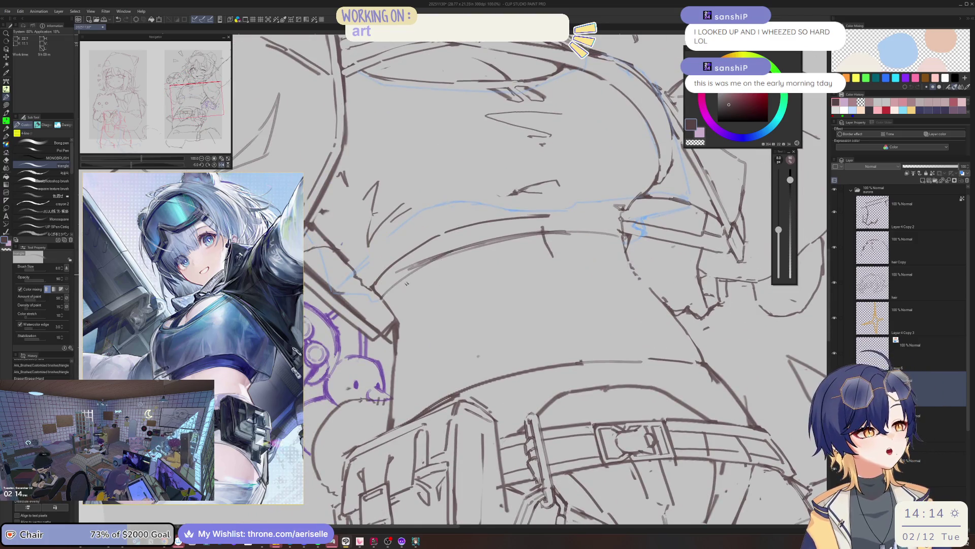
{"action": "left_click_drag", "start_coordinate": [407, 280], "coordinate": [473, 241]}
{"action": "key", "text": "e"}
{"action": "mouse_move", "coordinate": [381, 278]}
{"action": "left_mouse_down"}
{"action": "mouse_move", "coordinate": [368, 292]}
{"action": "mouse_move", "coordinate": [364, 285]}
{"action": "left_mouse_up"}
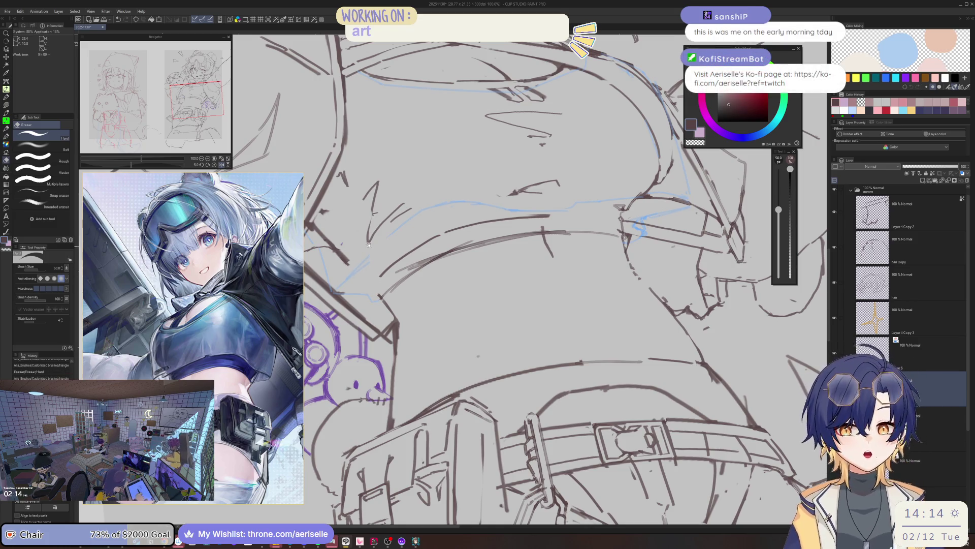
{"action": "mouse_move", "coordinate": [369, 245]}
{"action": "left_mouse_down"}
{"action": "mouse_move", "coordinate": [354, 221]}
{"action": "mouse_move", "coordinate": [341, 256]}
{"action": "mouse_move", "coordinate": [361, 272]}
{"action": "left_mouse_up"}
{"action": "key", "text": "p"}
{"action": "key", "text": "e"}
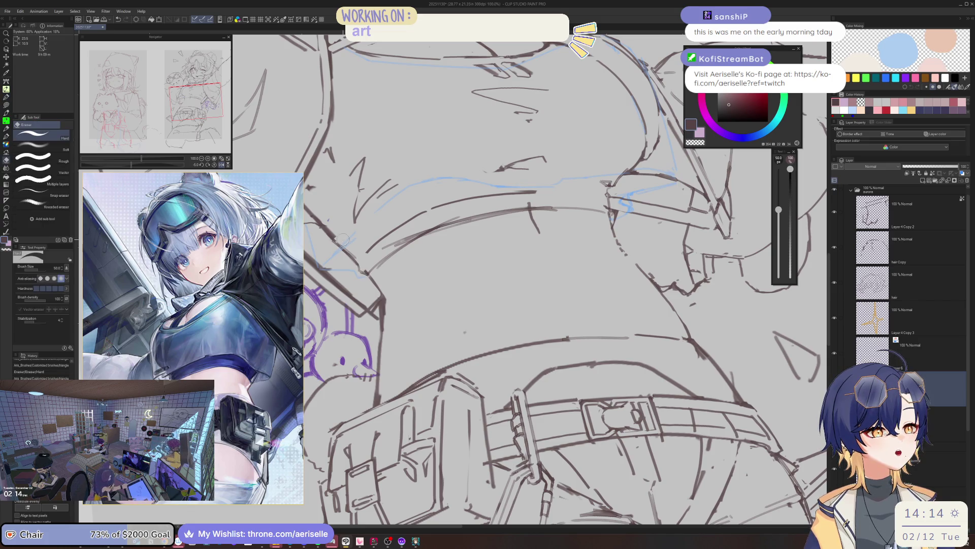
{"action": "mouse_move", "coordinate": [375, 246]}
{"action": "left_mouse_down"}
{"action": "mouse_move", "coordinate": [458, 203]}
{"action": "mouse_move", "coordinate": [543, 186]}
{"action": "left_mouse_up"}
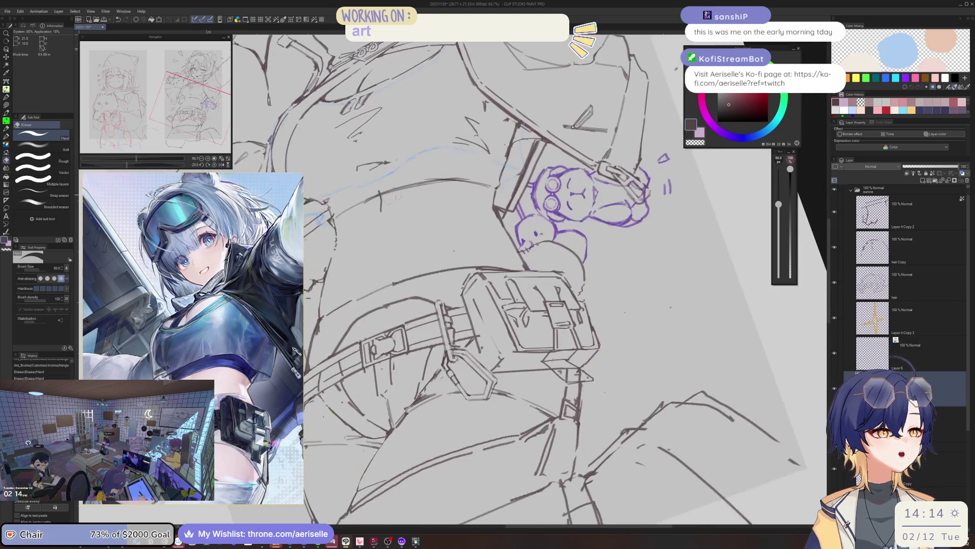
Step: Clear leftover sketch lines at the waist, ink a new waist-side line, and trim overshooting ends
{"action": "key", "text": "bracketleft"}
{"action": "key", "text": "bracketleft"}
{"action": "left_click_drag", "start_coordinate": [434, 217], "coordinate": [442, 202]}
{"action": "key", "text": "p"}
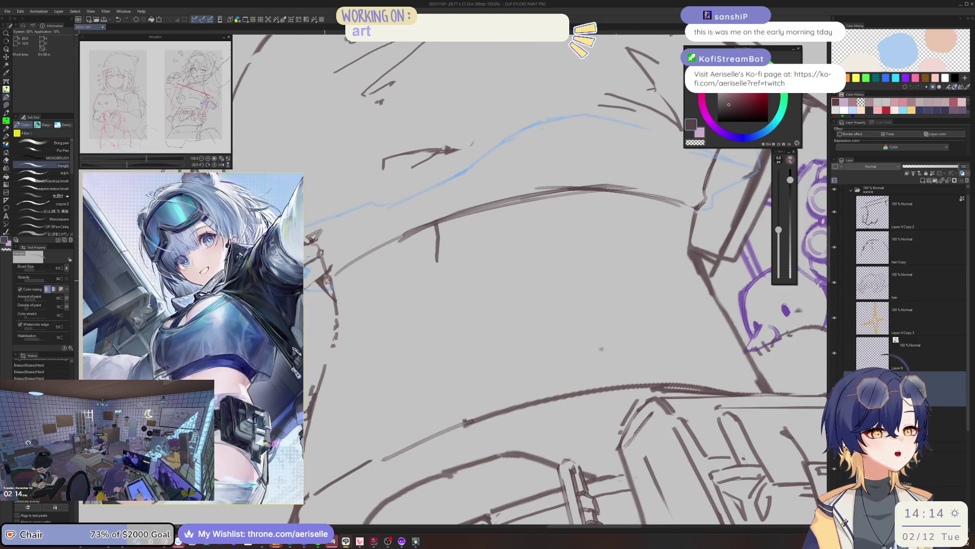
{"action": "left_click_drag", "start_coordinate": [333, 272], "coordinate": [336, 294]}
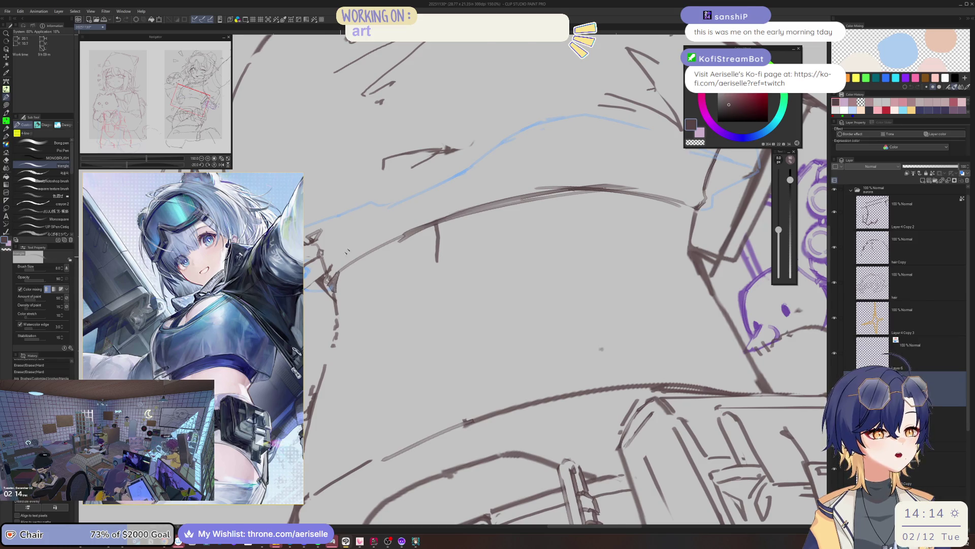
{"action": "key", "text": "ctrl+plus"}
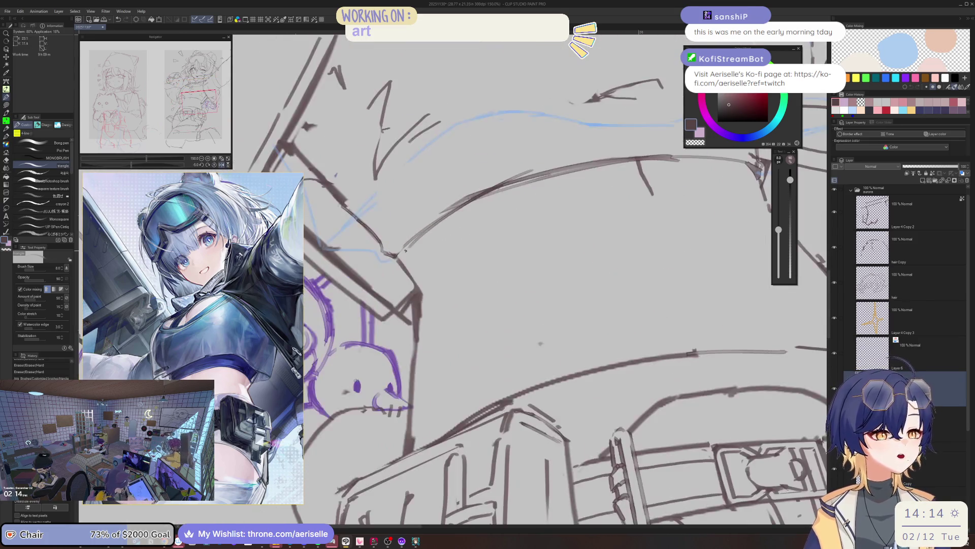
{"action": "mouse_move", "coordinate": [380, 243]}
{"action": "left_mouse_down"}
{"action": "mouse_move", "coordinate": [403, 269]}
{"action": "mouse_move", "coordinate": [404, 242]}
{"action": "left_mouse_up"}
{"action": "key", "text": "ctrl+minus"}
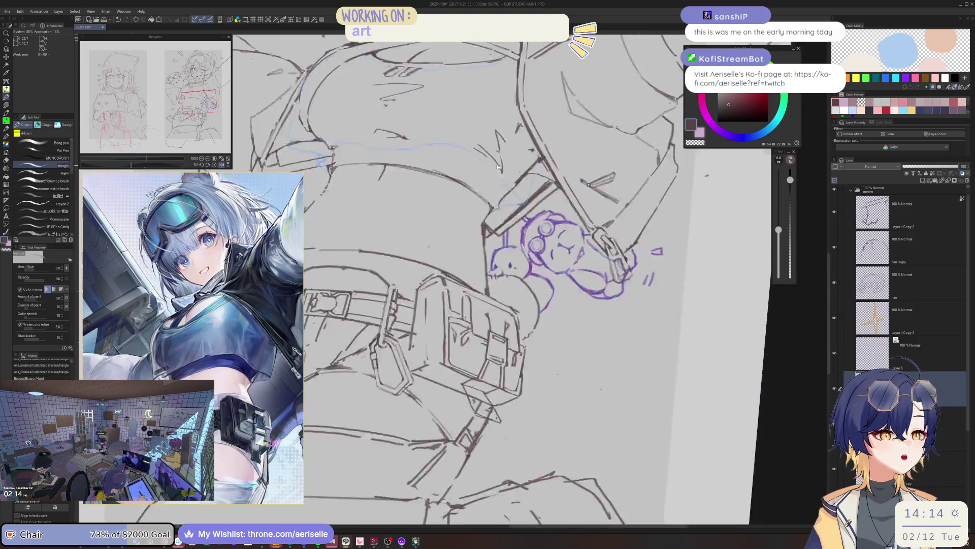
{"action": "key", "text": "e"}
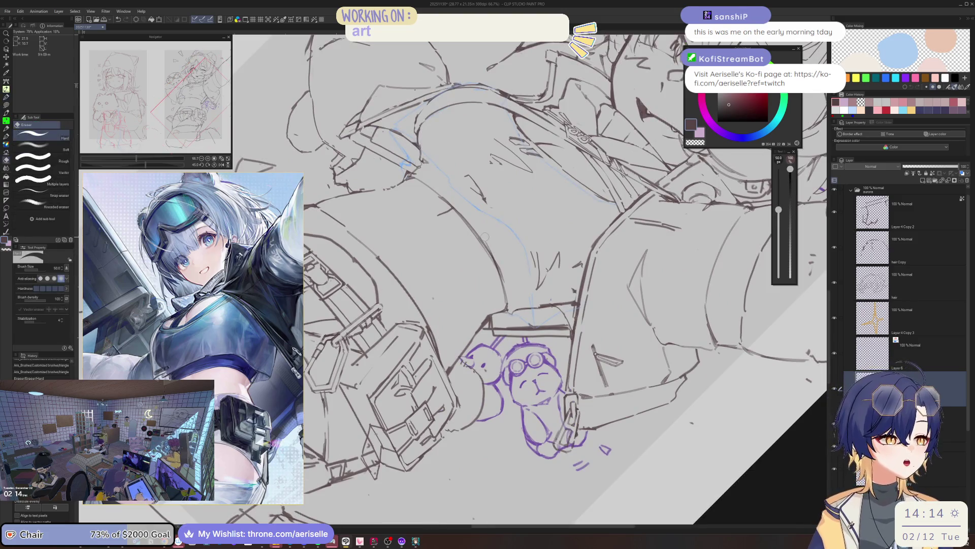
{"action": "left_click_drag", "start_coordinate": [503, 239], "coordinate": [488, 274]}
{"action": "key", "text": "ctrl+plus"}
{"action": "key", "text": "ctrl+plus"}
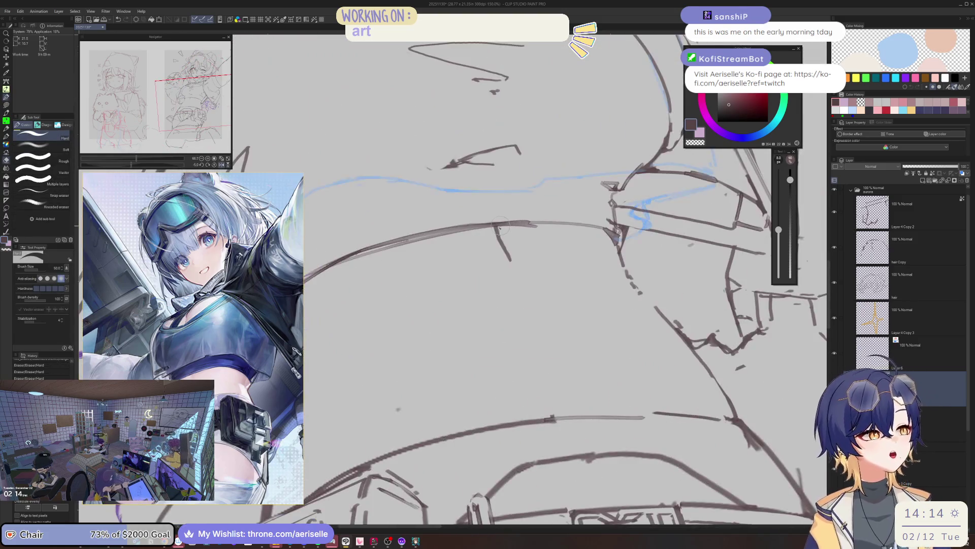
{"action": "key", "text": "ctrl+plus"}
{"action": "key", "text": "p"}
Step: Ink short strokes near the hand and pouch and along the arm outline
{"action": "key", "text": "e"}
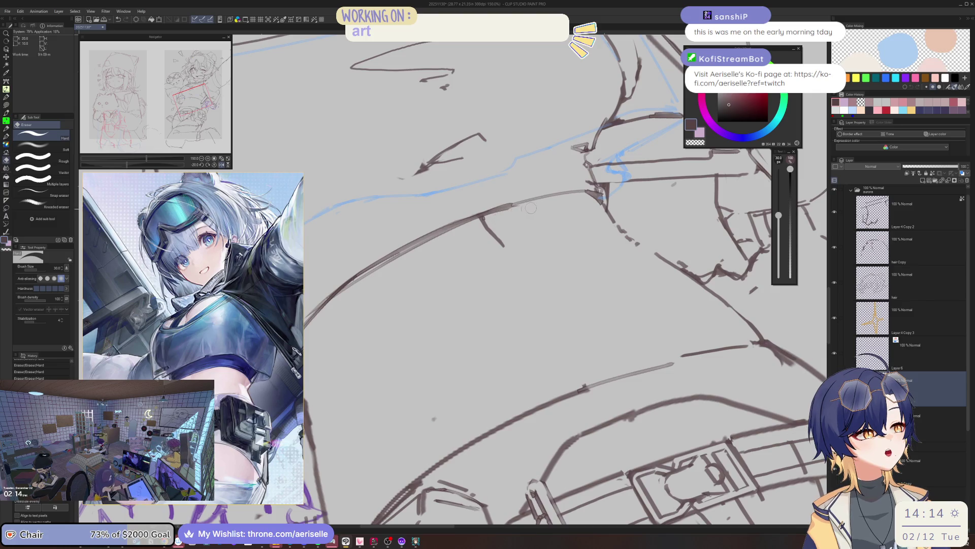
{"action": "key", "text": "ctrl+minus"}
{"action": "key", "text": "ctrl+plus"}
{"action": "key", "text": "minus"}
{"action": "key", "text": "minus"}
{"action": "key", "text": "minus"}
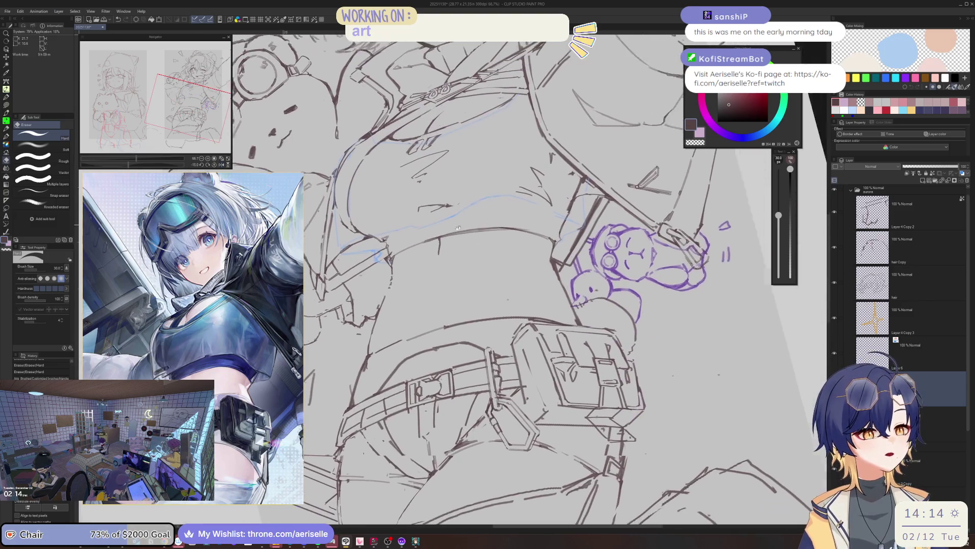
{"action": "key", "text": "p"}
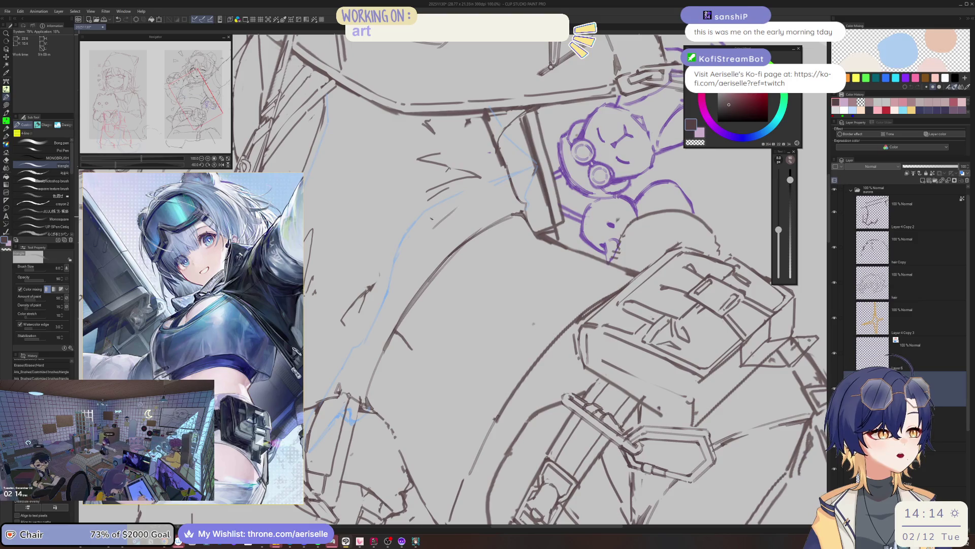
{"action": "left_click_drag", "start_coordinate": [453, 194], "coordinate": [430, 227]}
{"action": "key", "text": "ctrl+minus"}
{"action": "key", "text": "ctrl+minus"}
{"action": "key", "text": "asciicircum"}
{"action": "key", "text": "asciicircum"}
{"action": "key", "text": "asciicircum"}
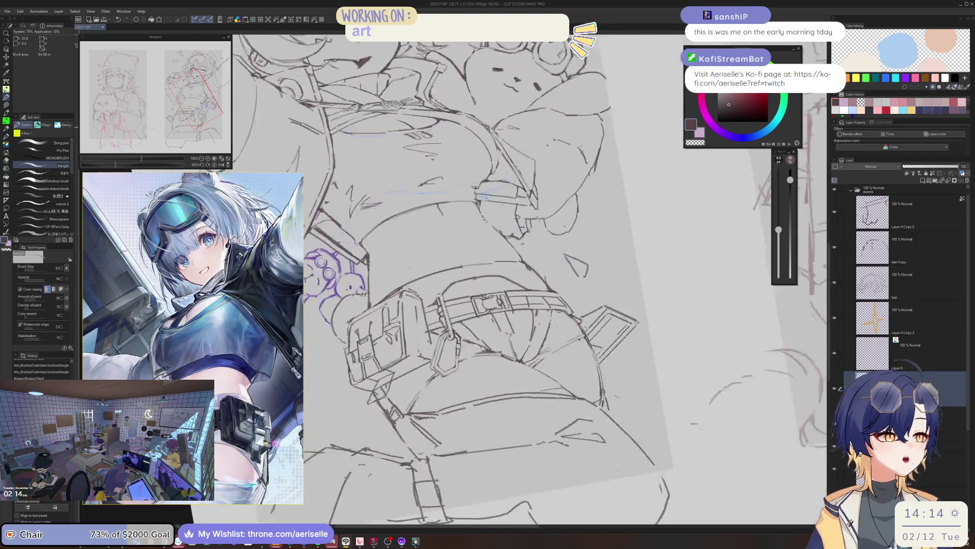
{"action": "key", "text": "ctrl+plus"}
{"action": "key", "text": "ctrl+plus"}
{"action": "key", "text": "e"}
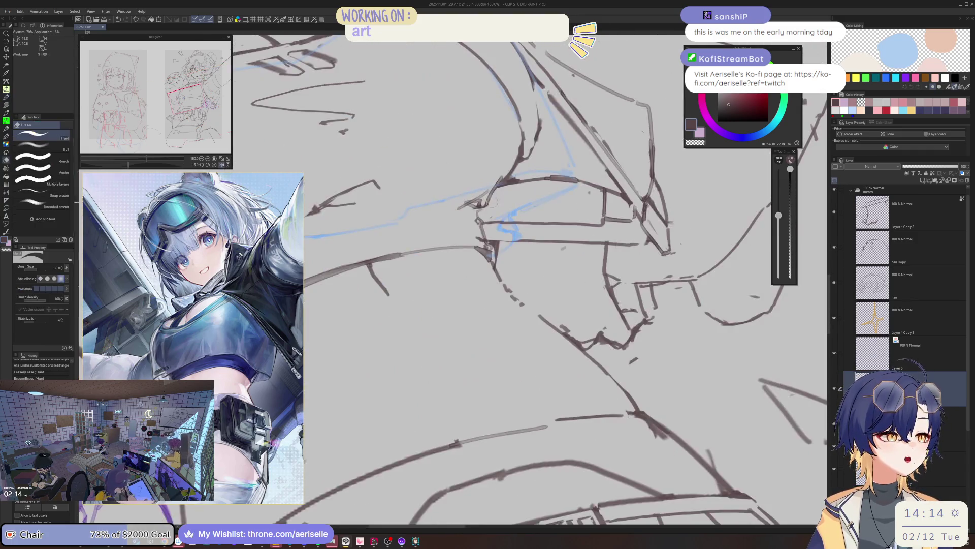
{"action": "key", "text": "p"}
{"action": "mouse_move", "coordinate": [500, 185]}
{"action": "left_mouse_down"}
{"action": "mouse_move", "coordinate": [476, 206]}
{"action": "mouse_move", "coordinate": [477, 220]}
{"action": "mouse_move", "coordinate": [455, 212]}
{"action": "mouse_move", "coordinate": [428, 222]}
{"action": "mouse_move", "coordinate": [465, 218]}
{"action": "left_mouse_up"}
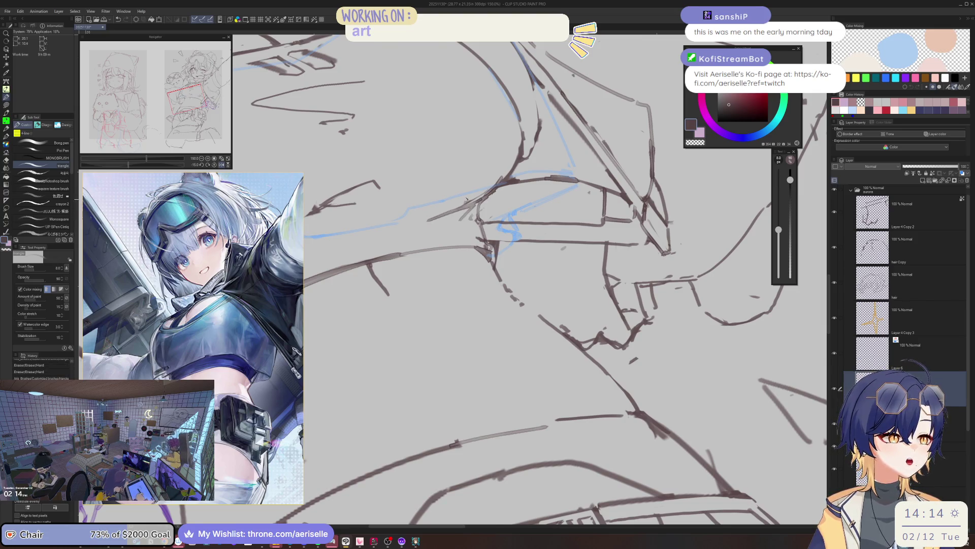
Step: Move down the torso and ink a new stroke along the waist edge
{"action": "scroll", "coordinate": [538, 228], "scroll_direction": "down", "scroll_amount": 3}
{"action": "left_click_drag", "start_coordinate": [538, 228], "coordinate": [528, 284]}
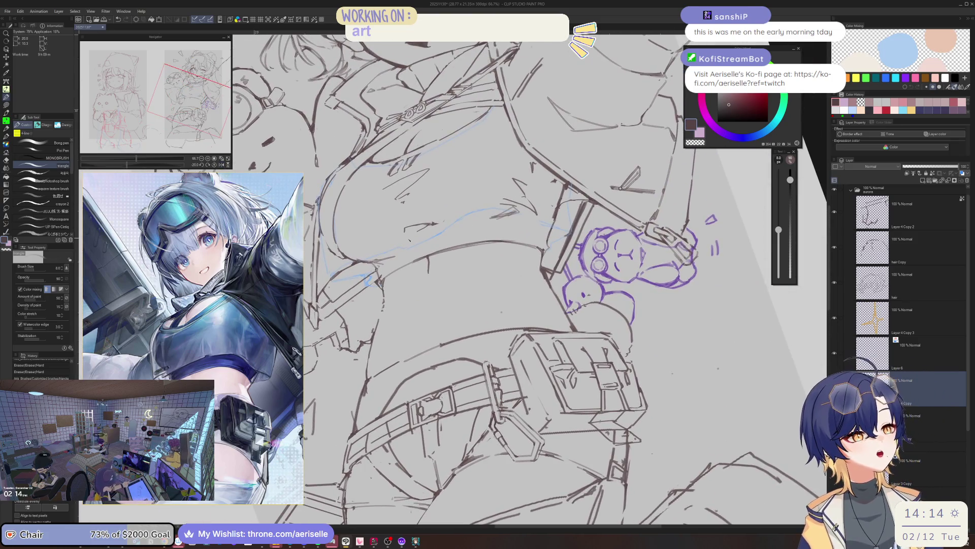
{"action": "scroll", "coordinate": [415, 238], "scroll_direction": "down", "scroll_amount": 1}
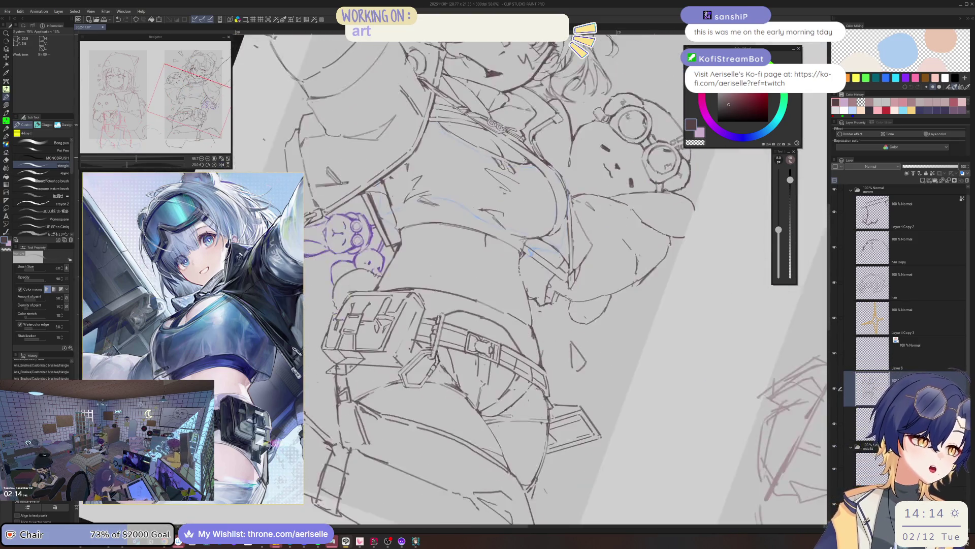
{"action": "scroll", "coordinate": [467, 203], "scroll_direction": "up", "scroll_amount": 1}
{"action": "key", "text": "e"}
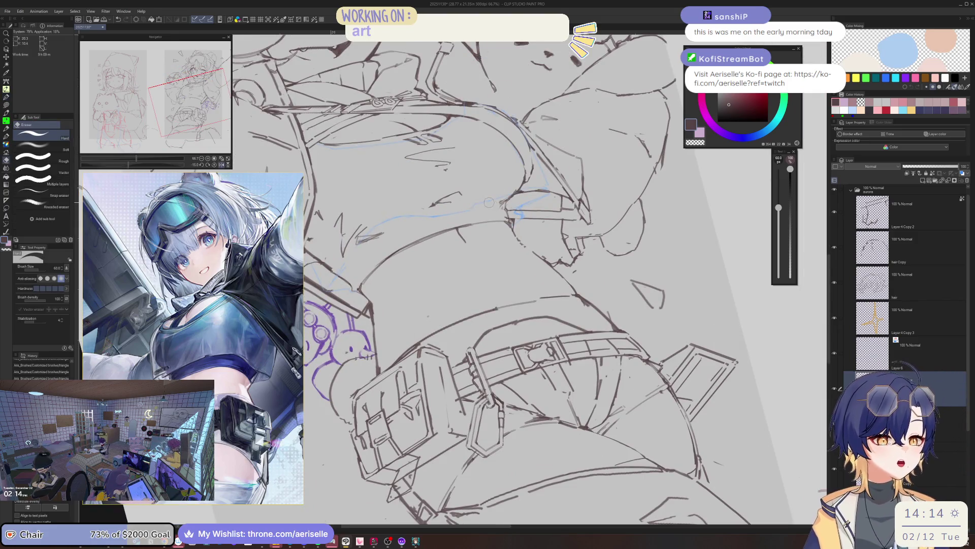
{"action": "scroll", "coordinate": [466, 200], "scroll_direction": "up", "scroll_amount": 2}
{"action": "key", "text": "p"}
{"action": "key", "text": "e"}
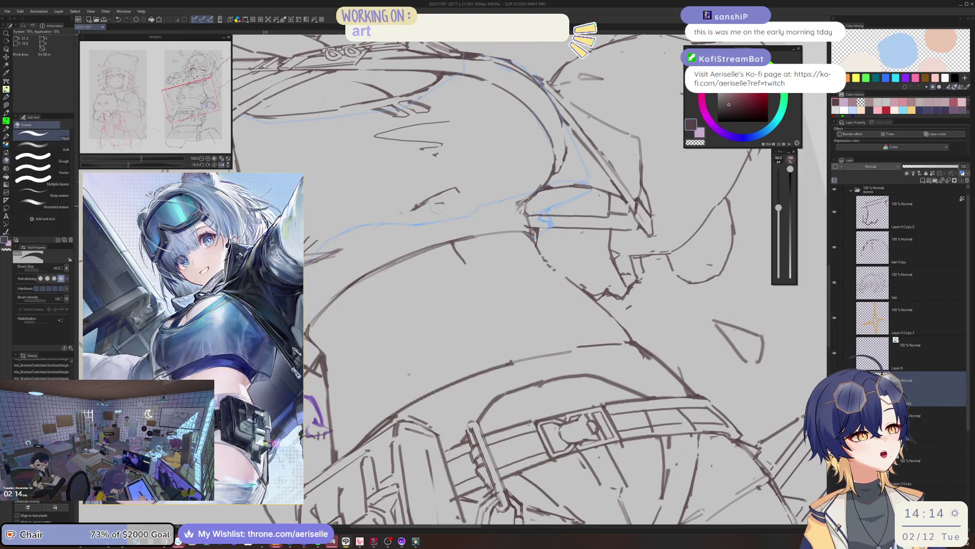
{"action": "key", "text": "p"}
{"action": "mouse_move", "coordinate": [457, 185]}
{"action": "left_mouse_down"}
{"action": "mouse_move", "coordinate": [413, 218]}
{"action": "mouse_move", "coordinate": [458, 187]}
{"action": "mouse_move", "coordinate": [451, 196]}
{"action": "left_mouse_up"}
Step: Zoom out to the whole page and rotate the canvas back fully upright to 0°
{"action": "key", "text": "e"}
{"action": "key", "text": "p"}
{"action": "key", "text": "ctrl+minus"}
{"action": "key", "text": "ctrl+minus"}
{"action": "key", "text": "ctrl+minus"}
{"action": "key", "text": "ctrl+minus"}
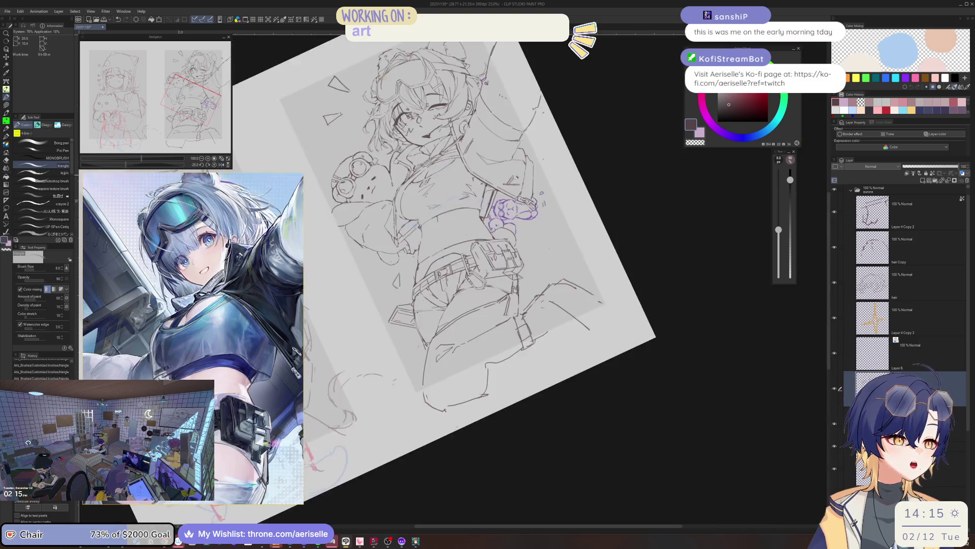
{"action": "key", "text": "minus"}
{"action": "key", "text": "minus"}
{"action": "key", "text": "minus"}
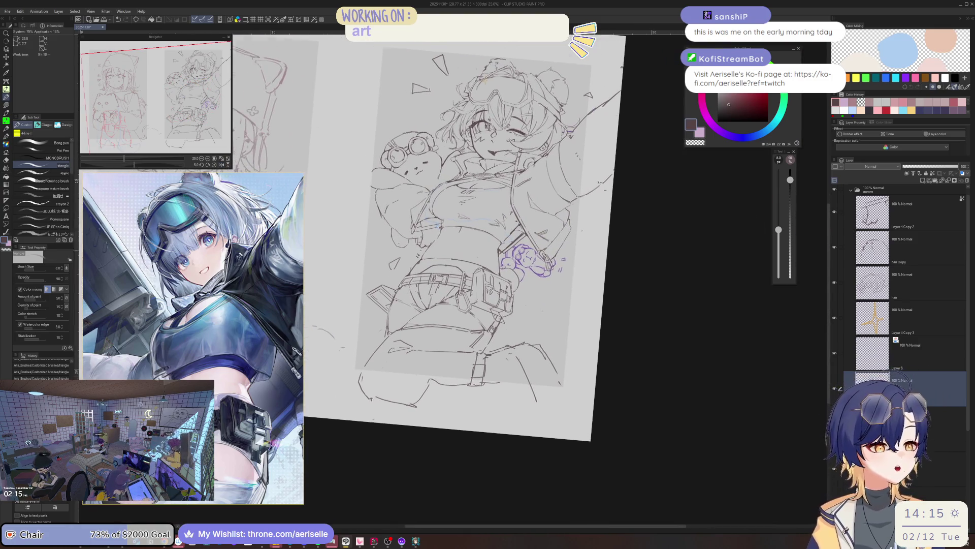
{"action": "key", "text": "minus"}
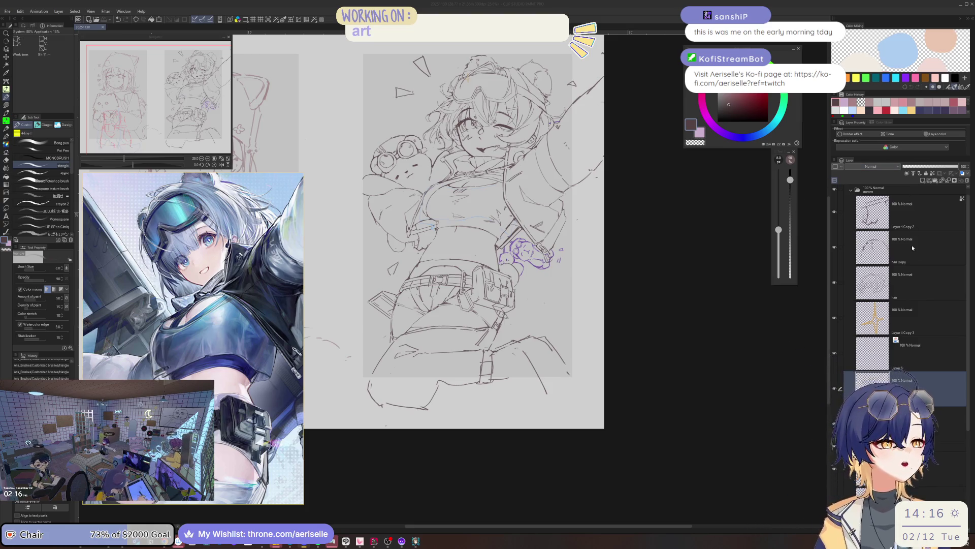
Step: Make Layer 6 active, mirror the view, and rotate it so the belt sits level
{"action": "left_click", "coordinate": [949, 356]}
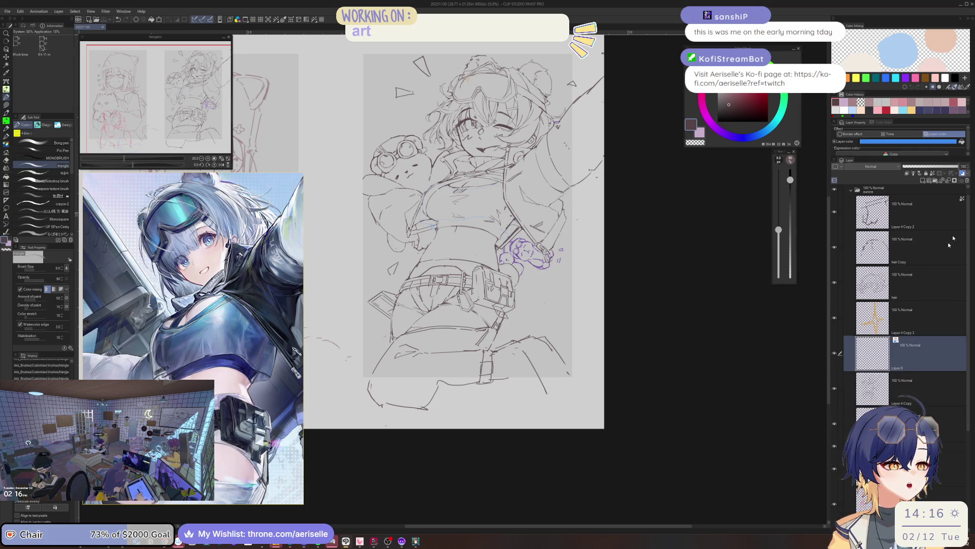
{"action": "key", "text": "h"}
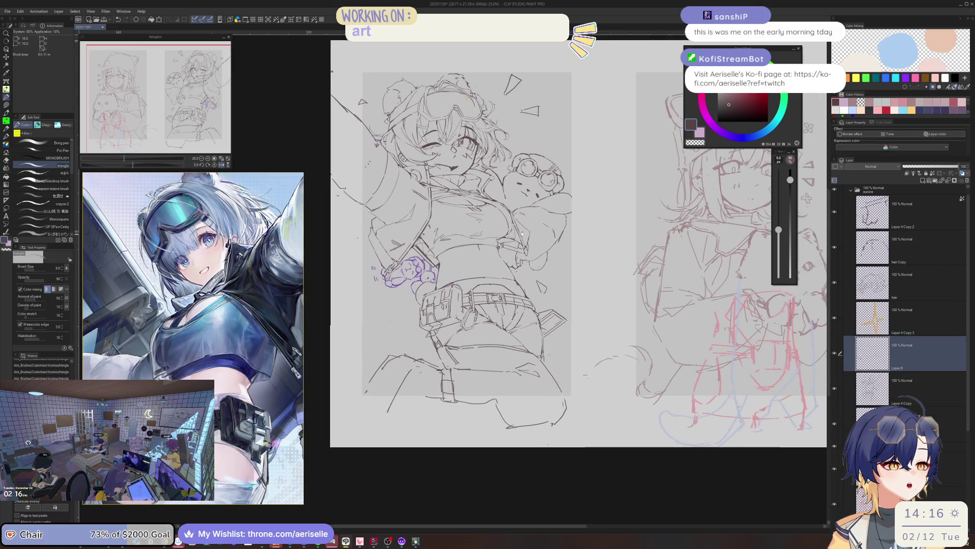
{"action": "scroll", "coordinate": [443, 247], "scroll_direction": "up", "scroll_amount": 5}
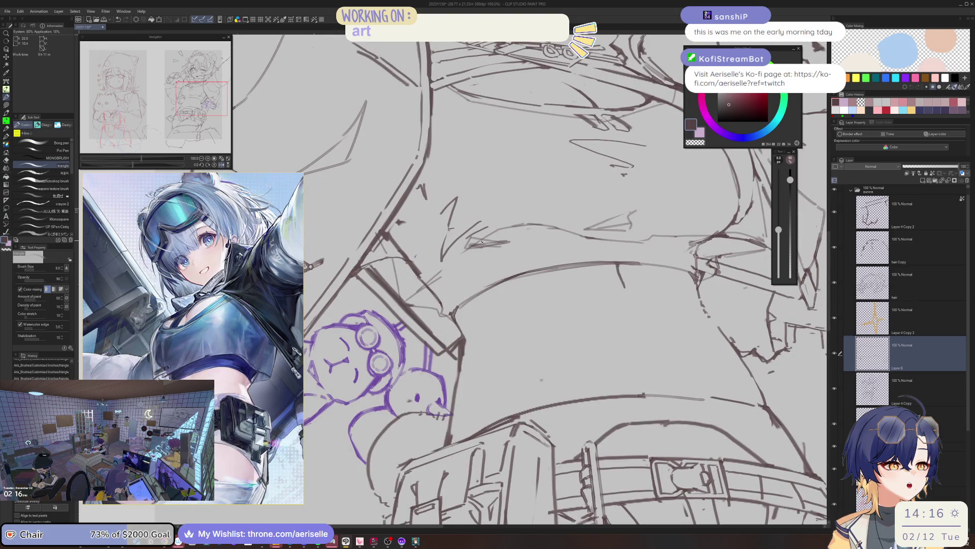
{"action": "key", "text": "o"}
{"action": "key", "text": "p"}
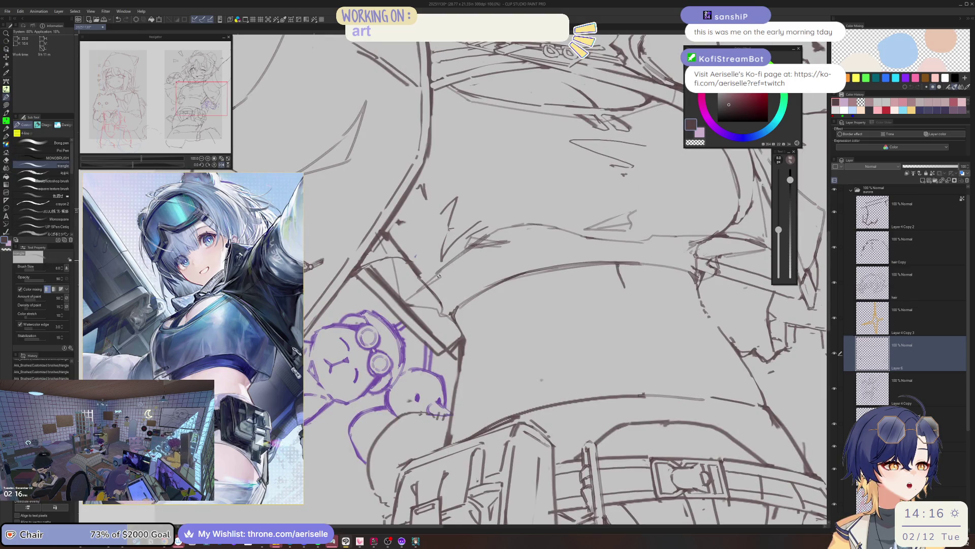
{"action": "key", "text": "e"}
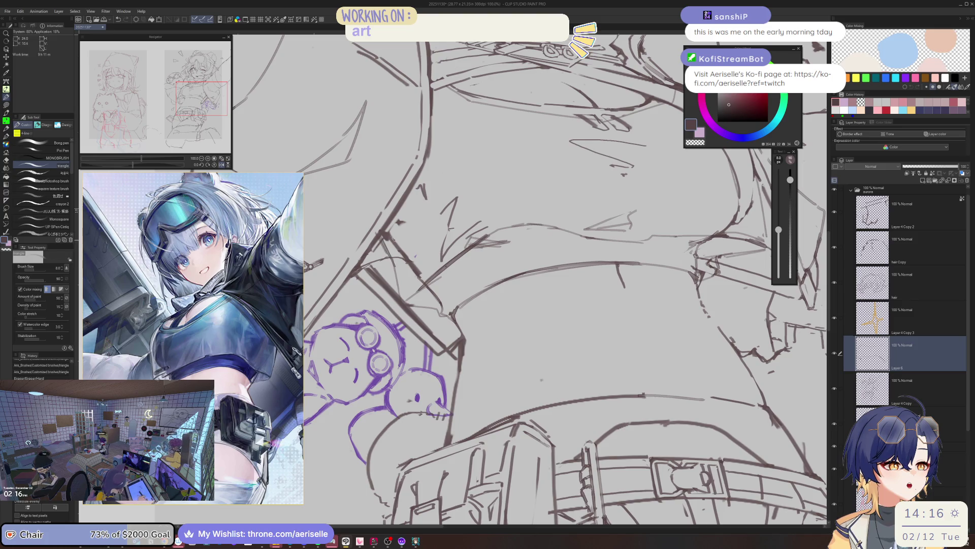
{"action": "scroll", "coordinate": [397, 265], "scroll_direction": "down", "scroll_amount": 3}
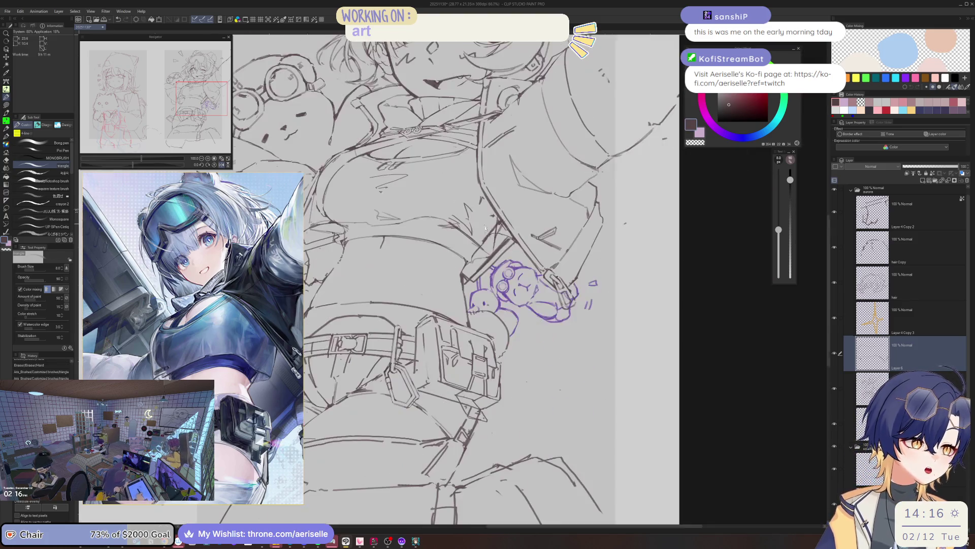
{"action": "scroll", "coordinate": [490, 279], "scroll_direction": "up", "scroll_amount": 3}
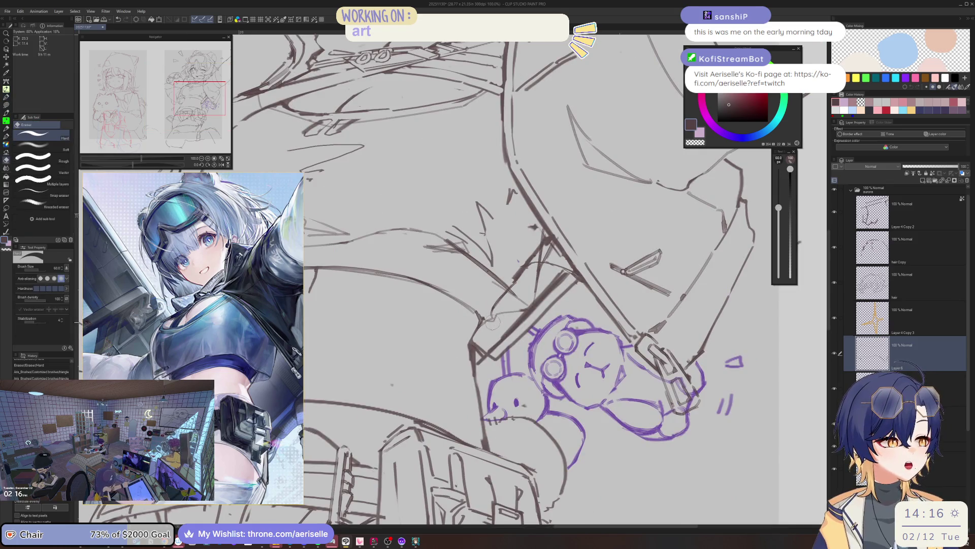
{"action": "key", "text": "ctrl+@"}
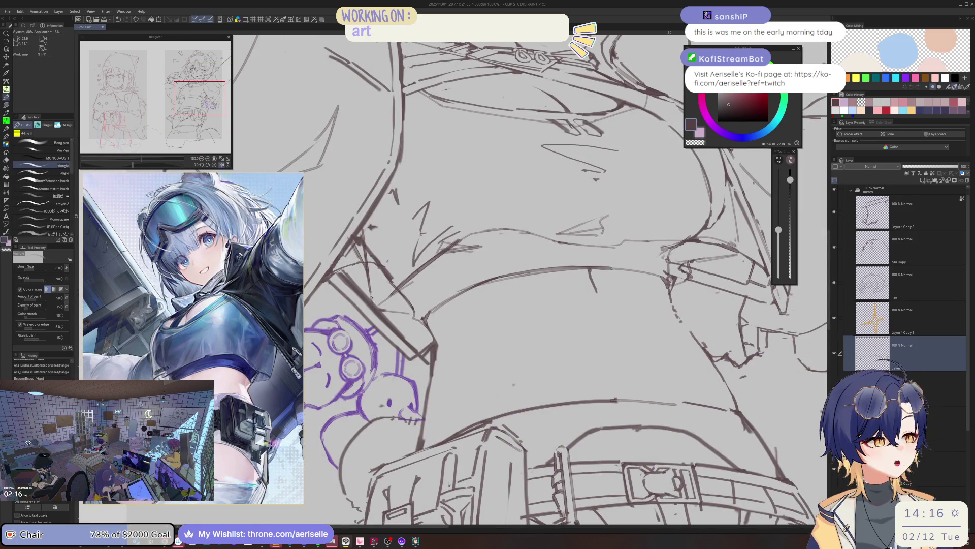
Step: Redraw a short stroke and erase stray marks by the bear charm, then mirror the view back
{"action": "mouse_move", "coordinate": [387, 290]}
{"action": "left_mouse_down"}
{"action": "mouse_move", "coordinate": [397, 296]}
{"action": "mouse_move", "coordinate": [378, 306]}
{"action": "mouse_move", "coordinate": [404, 291]}
{"action": "left_mouse_up"}
{"action": "key", "text": "ctrl+z"}
{"action": "left_click_drag", "start_coordinate": [389, 292], "coordinate": [377, 311]}
{"action": "key", "text": "e"}
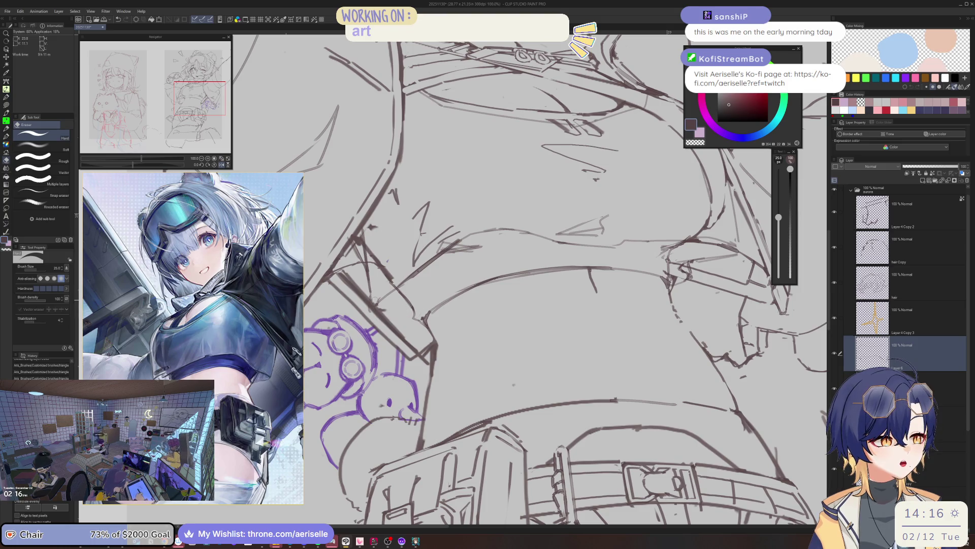
{"action": "left_click", "coordinate": [369, 297]}
{"action": "key", "text": "p"}
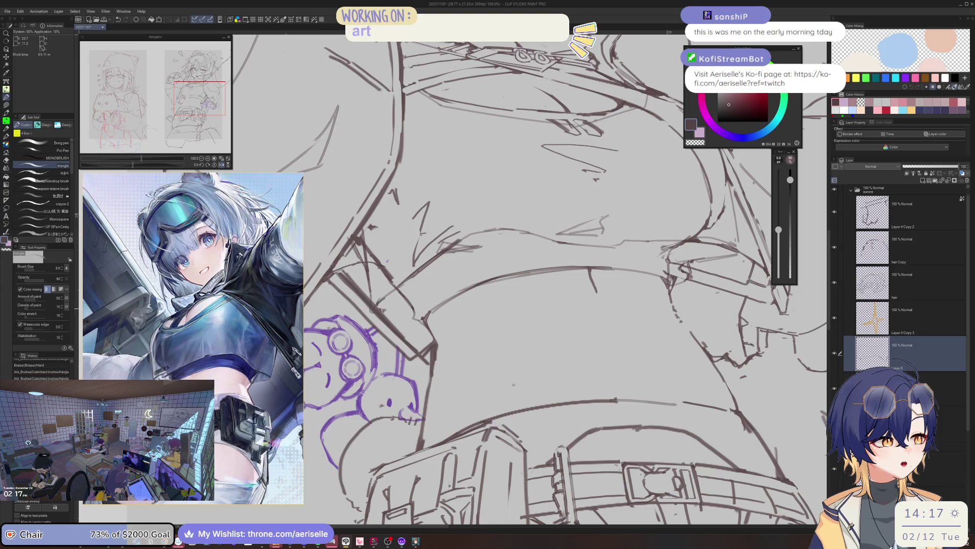
{"action": "key", "text": "e"}
{"action": "key", "text": "p"}
{"action": "left_click_drag", "start_coordinate": [391, 313], "coordinate": [391, 385]}
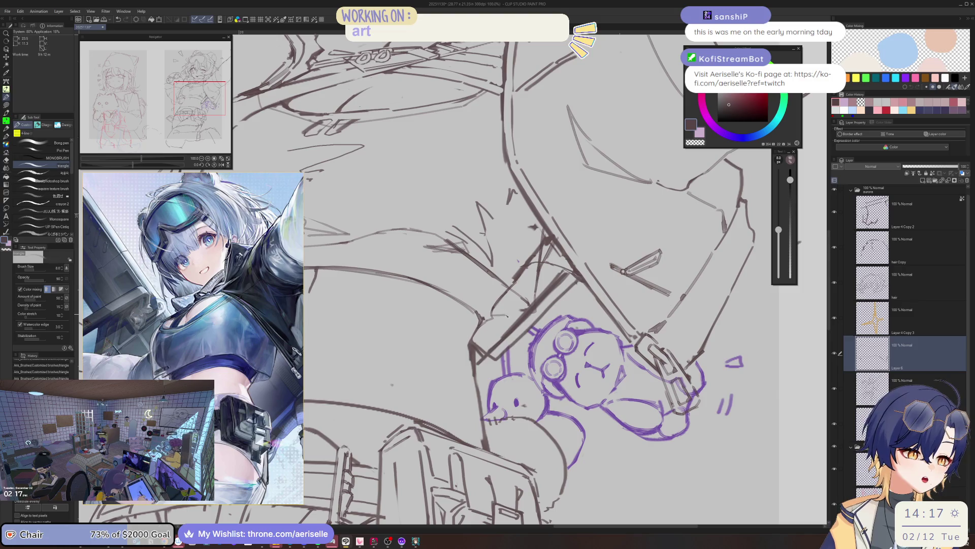
{"action": "mouse_move", "coordinate": [504, 317]}
{"action": "left_mouse_down"}
{"action": "mouse_move", "coordinate": [506, 303]}
{"action": "mouse_move", "coordinate": [510, 310]}
{"action": "left_mouse_up"}
{"action": "key", "text": "h"}
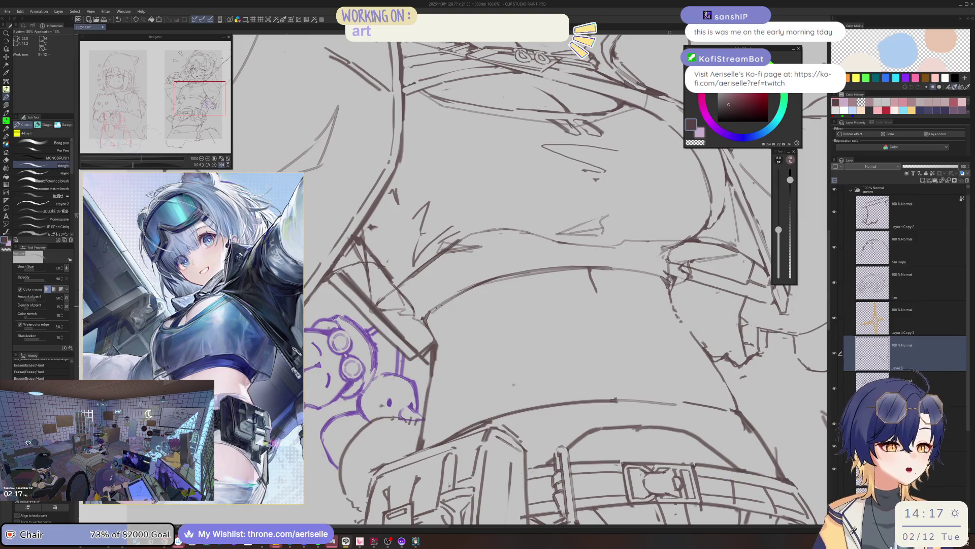
Step: Add short hatching strokes along the girl's torso line with the triangle pen
{"action": "scroll", "coordinate": [528, 279], "scroll_direction": "up", "scroll_amount": 3}
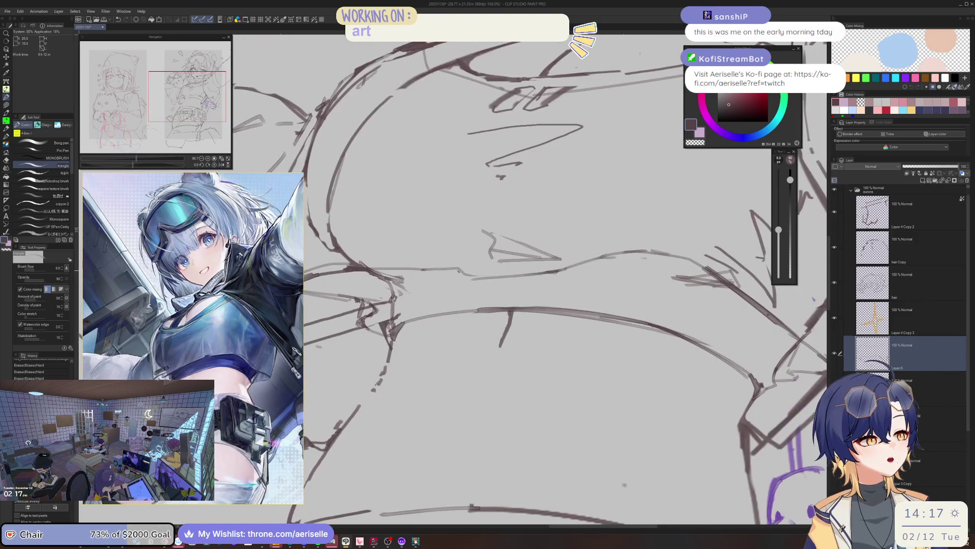
{"action": "left_click_drag", "start_coordinate": [454, 272], "coordinate": [482, 280]}
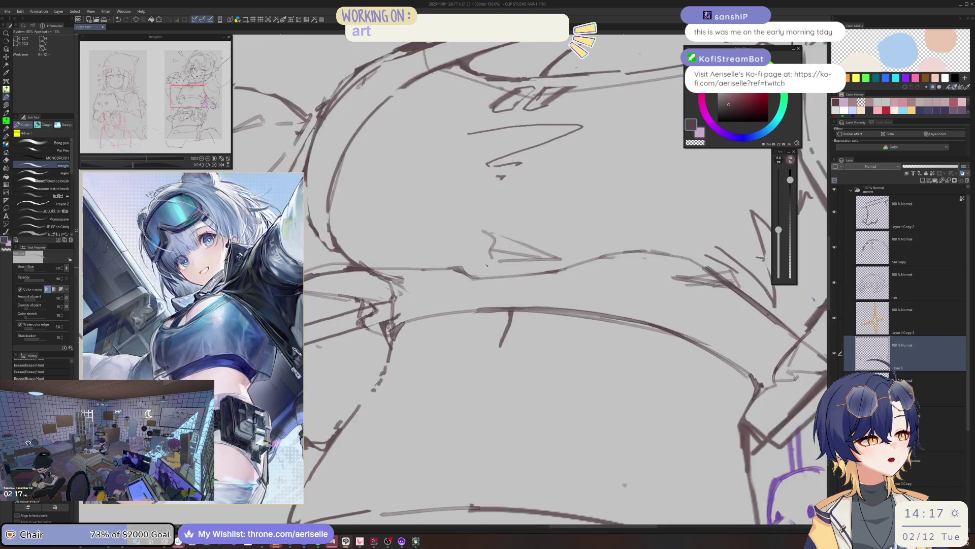
{"action": "scroll", "coordinate": [481, 280], "scroll_direction": "down", "scroll_amount": 2}
{"action": "scroll", "coordinate": [482, 279], "scroll_direction": "up", "scroll_amount": 5}
{"action": "key", "text": "minus"}
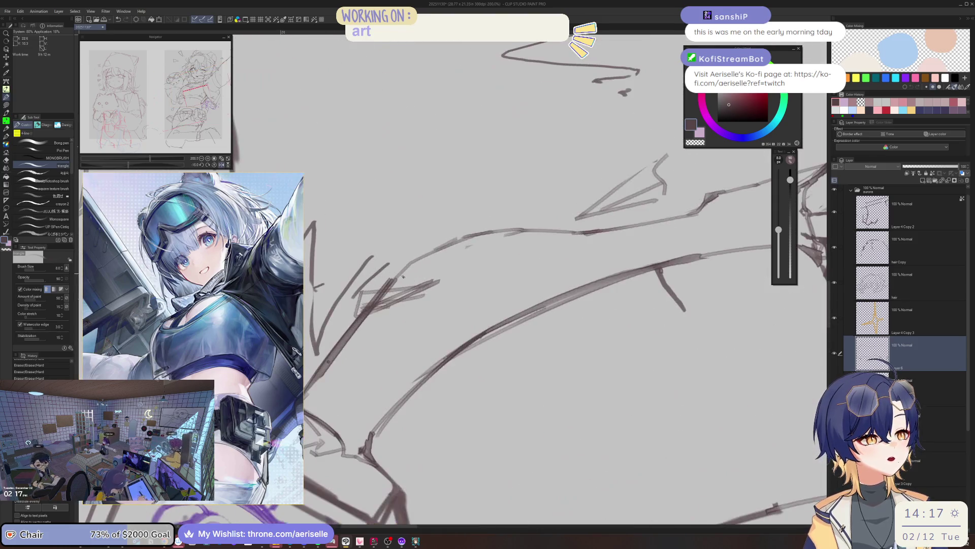
{"action": "left_click_drag", "start_coordinate": [381, 288], "coordinate": [468, 238]}
{"action": "scroll", "coordinate": [528, 279], "scroll_direction": "down", "scroll_amount": 3}
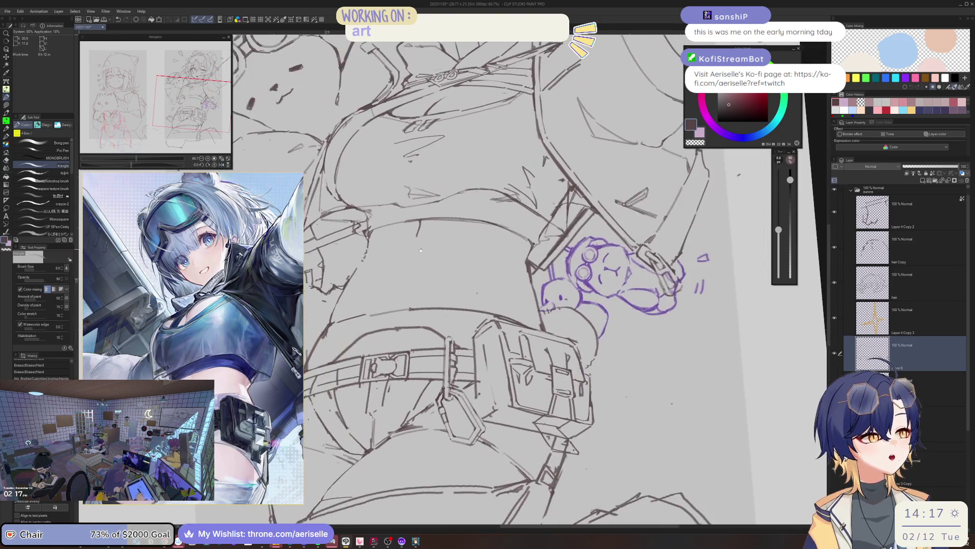
{"action": "scroll", "coordinate": [528, 280], "scroll_direction": "up", "scroll_amount": 2}
Step: Darken the torso contour, undo two rejected lines, and redraw short contour strokes
{"action": "left_click_drag", "start_coordinate": [396, 255], "coordinate": [390, 368]}
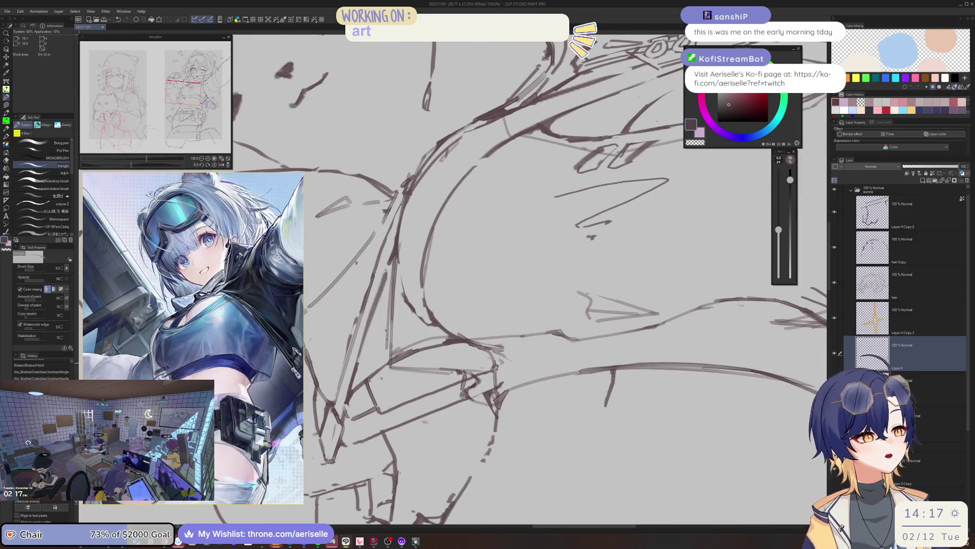
{"action": "mouse_move", "coordinate": [393, 279]}
{"action": "left_mouse_down"}
{"action": "mouse_move", "coordinate": [387, 355]}
{"action": "mouse_move", "coordinate": [450, 370]}
{"action": "left_mouse_up"}
{"action": "key", "text": "ctrl+z"}
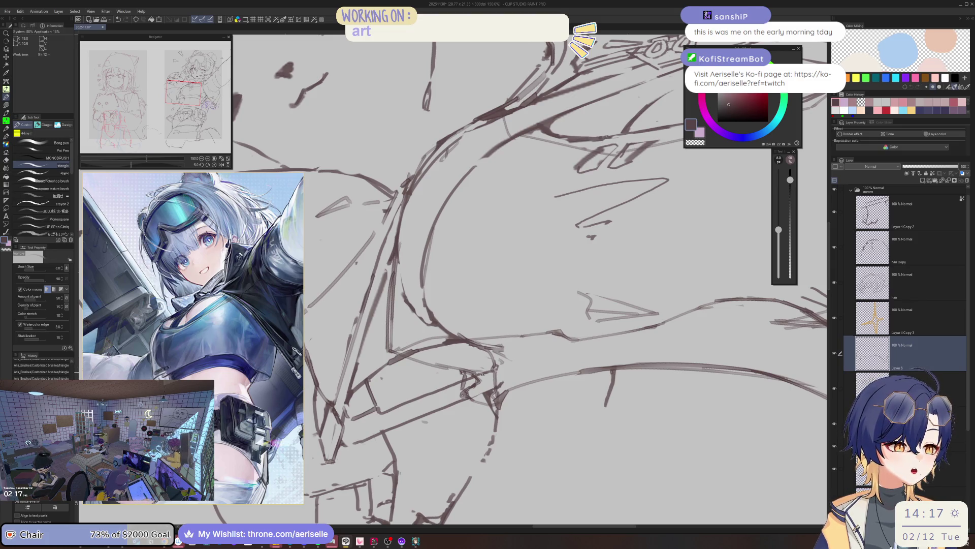
{"action": "key", "text": "ctrl+z"}
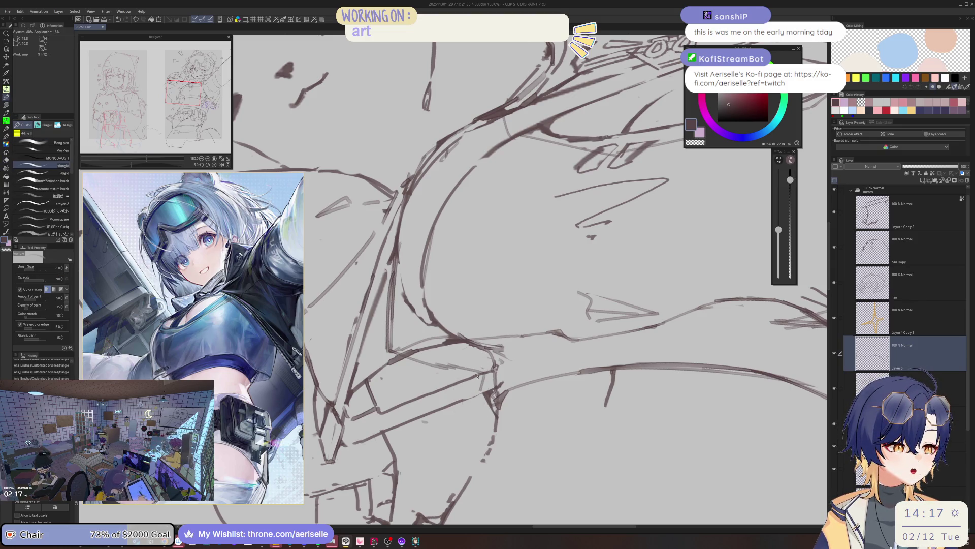
{"action": "left_click_drag", "start_coordinate": [468, 372], "coordinate": [471, 387]}
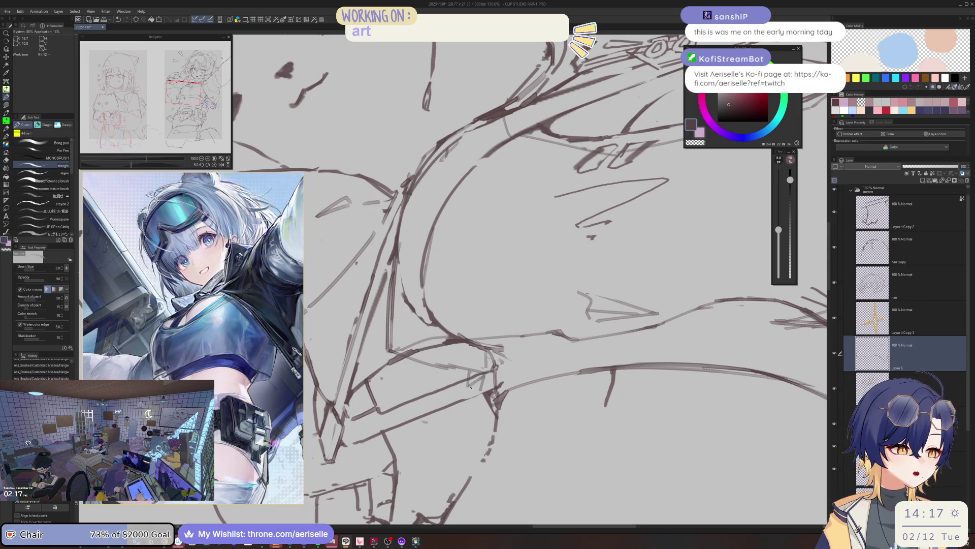
{"action": "key", "text": "e"}
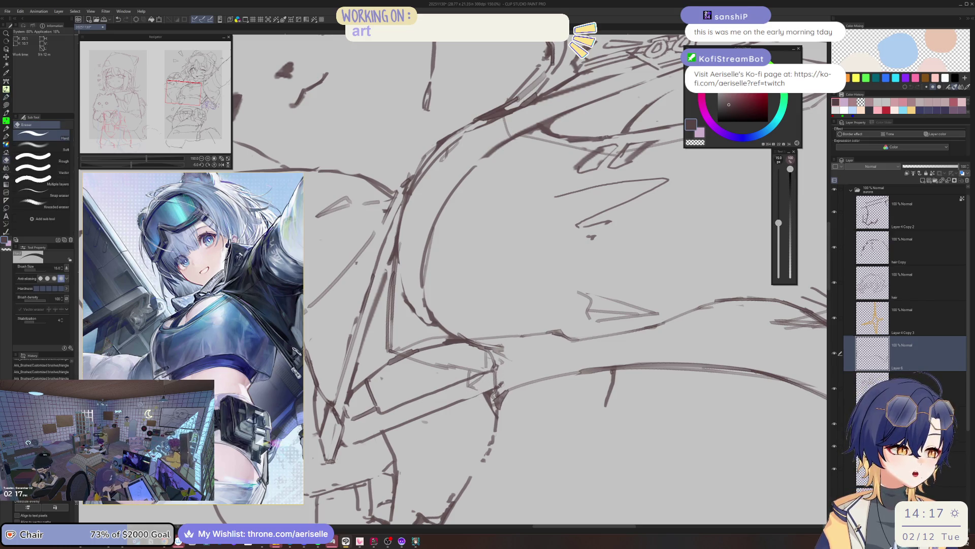
{"action": "key", "text": "p"}
{"action": "mouse_move", "coordinate": [474, 390]}
{"action": "left_mouse_down"}
{"action": "mouse_move", "coordinate": [497, 396]}
{"action": "mouse_move", "coordinate": [467, 388]}
{"action": "left_mouse_up"}
Step: With the canvas mirrored, add short strokes below the bear plush and erase the excess
{"action": "key", "text": "h"}
{"action": "key", "text": "minus"}
{"action": "key", "text": "minus"}
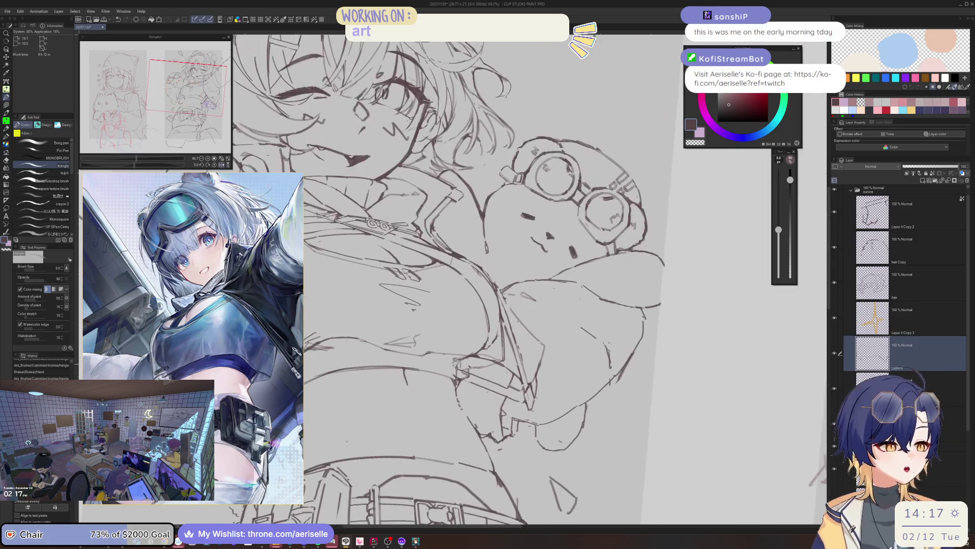
{"action": "mouse_move", "coordinate": [457, 355]}
{"action": "left_mouse_down"}
{"action": "mouse_move", "coordinate": [470, 376]}
{"action": "mouse_move", "coordinate": [476, 369]}
{"action": "left_mouse_up"}
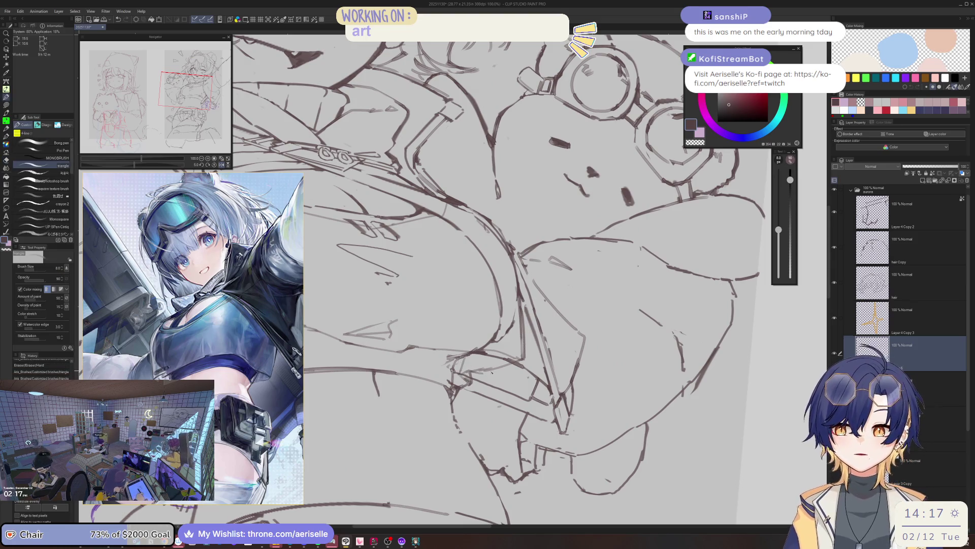
{"action": "key", "text": "e"}
{"action": "mouse_move", "coordinate": [477, 370]}
{"action": "left_mouse_down"}
{"action": "mouse_move", "coordinate": [508, 371]}
{"action": "mouse_move", "coordinate": [475, 375]}
{"action": "left_mouse_up"}
{"action": "key", "text": "p"}
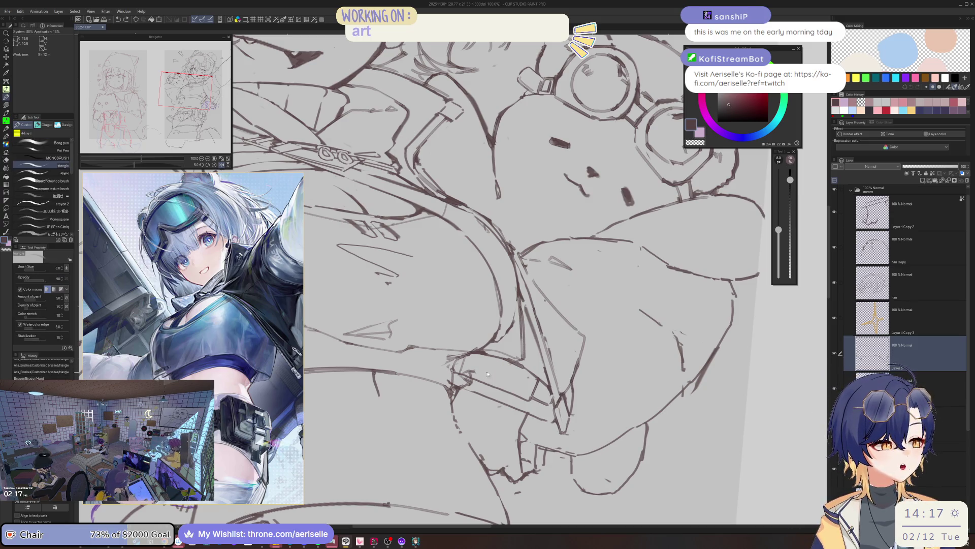
{"action": "key", "text": "h"}
Step: Draw a short torso stroke and trim it with the Eraser (Hard)
{"action": "key", "text": "ctrl+minus"}
{"action": "key", "text": "e"}
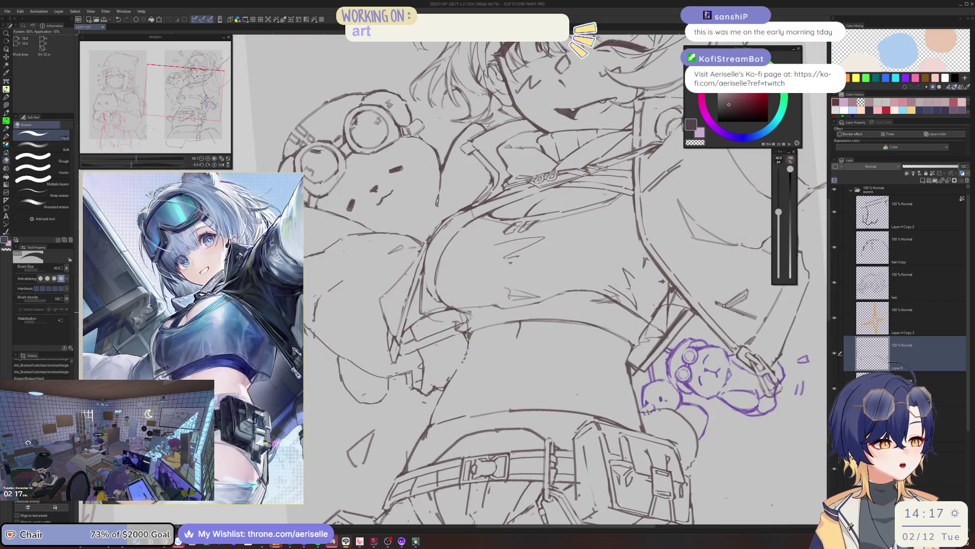
{"action": "key", "text": "p"}
{"action": "mouse_move", "coordinate": [457, 304]}
{"action": "left_mouse_down"}
{"action": "mouse_move", "coordinate": [426, 312]}
{"action": "mouse_move", "coordinate": [490, 308]}
{"action": "left_mouse_up"}
{"action": "key", "text": "e"}
{"action": "key", "text": "p"}
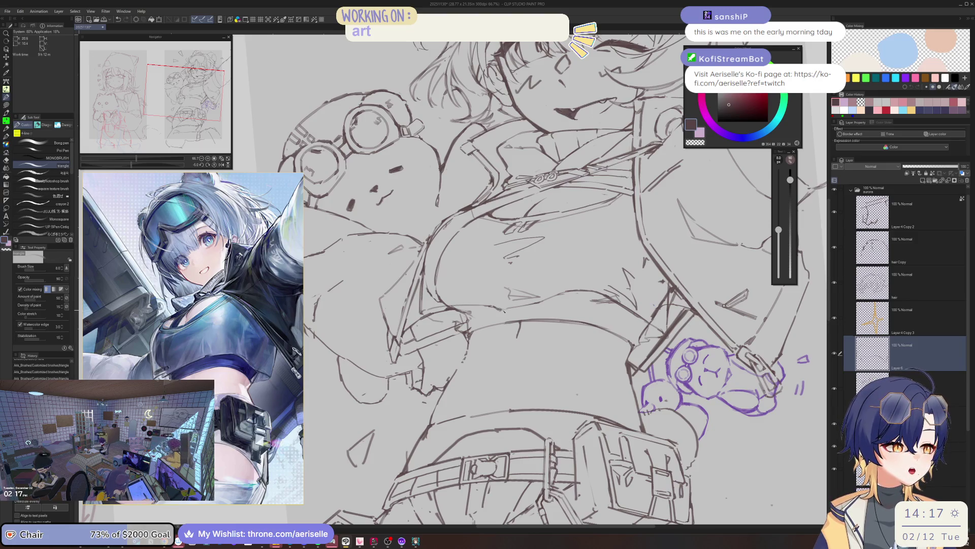
{"action": "key", "text": "ctrl+minus"}
{"action": "key", "text": "ctrl+minus"}
{"action": "key", "text": "ctrl+minus"}
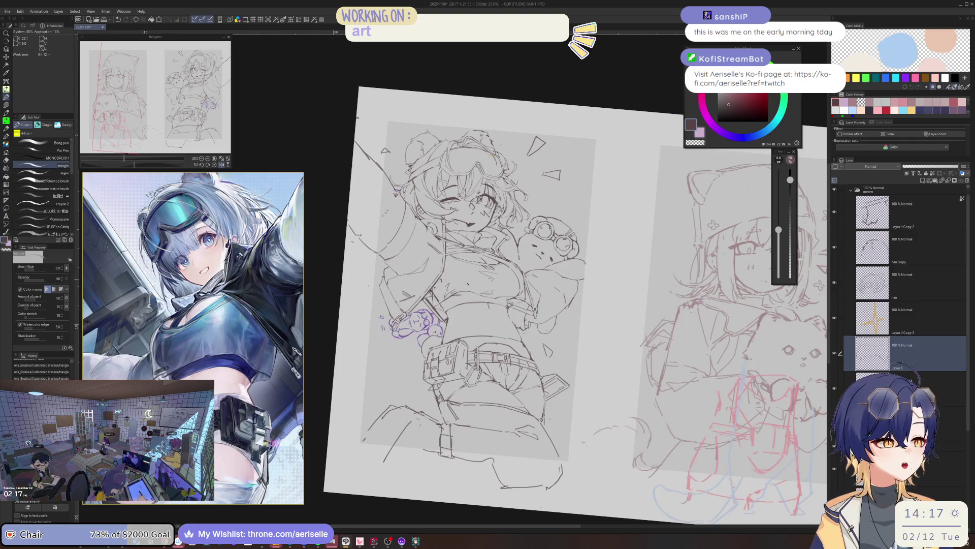
Step: Zoom in on the chest and draw a stroke on the chest line art
{"action": "key", "text": "ctrl+plus"}
{"action": "key", "text": "ctrl+plus"}
{"action": "key", "text": "ctrl+plus"}
{"action": "key", "text": "e"}
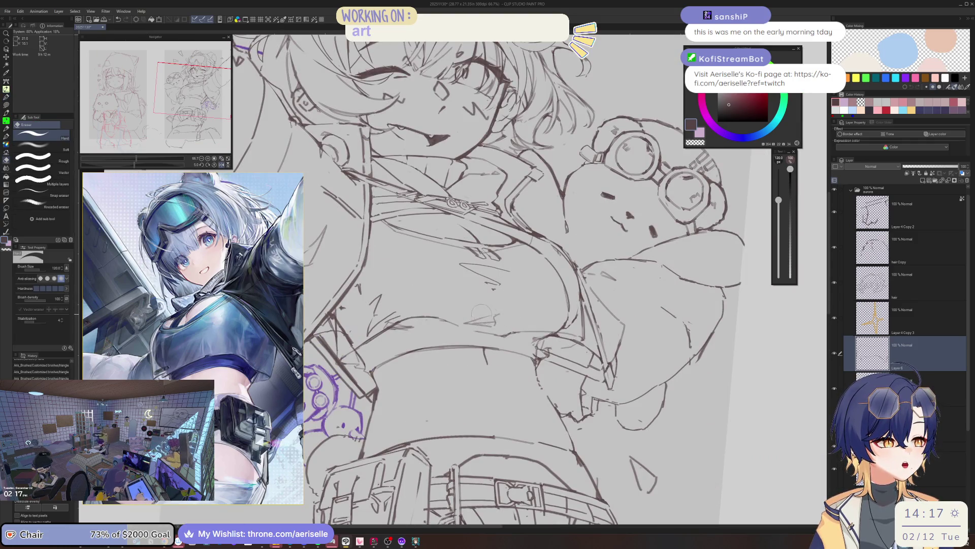
{"action": "key", "text": "p"}
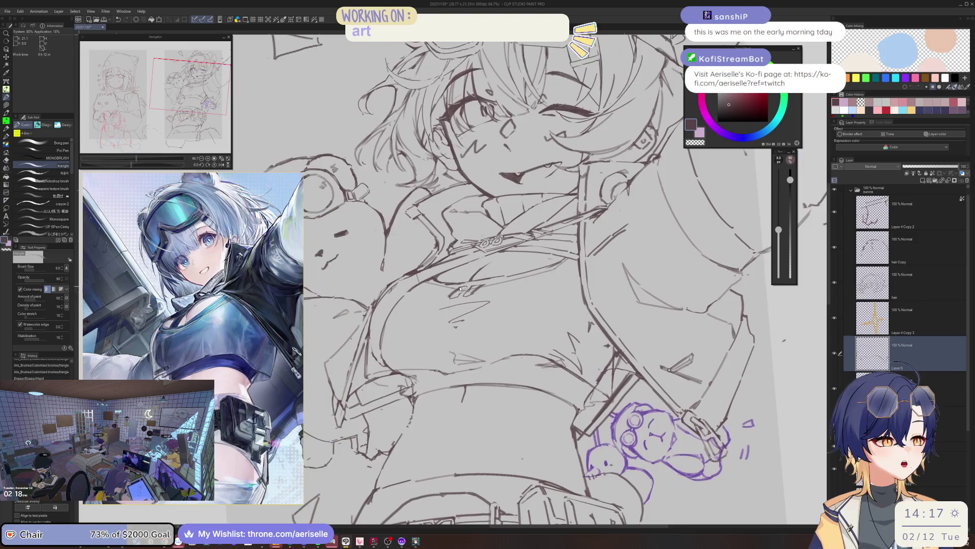
{"action": "key", "text": "ctrl+plus"}
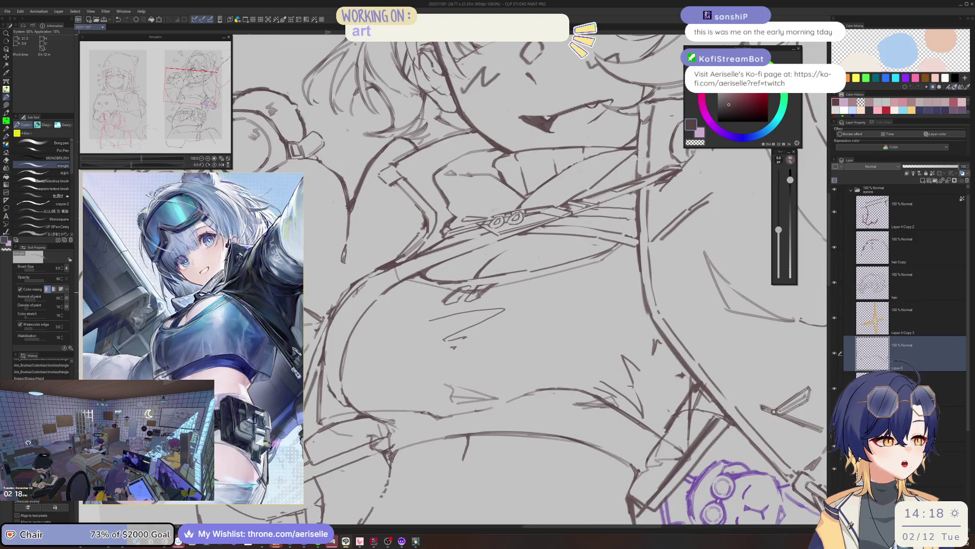
{"action": "mouse_move", "coordinate": [506, 284]}
{"action": "left_mouse_down"}
{"action": "mouse_move", "coordinate": [609, 256]}
{"action": "mouse_move", "coordinate": [630, 238]}
{"action": "mouse_move", "coordinate": [610, 254]}
{"action": "left_mouse_up"}
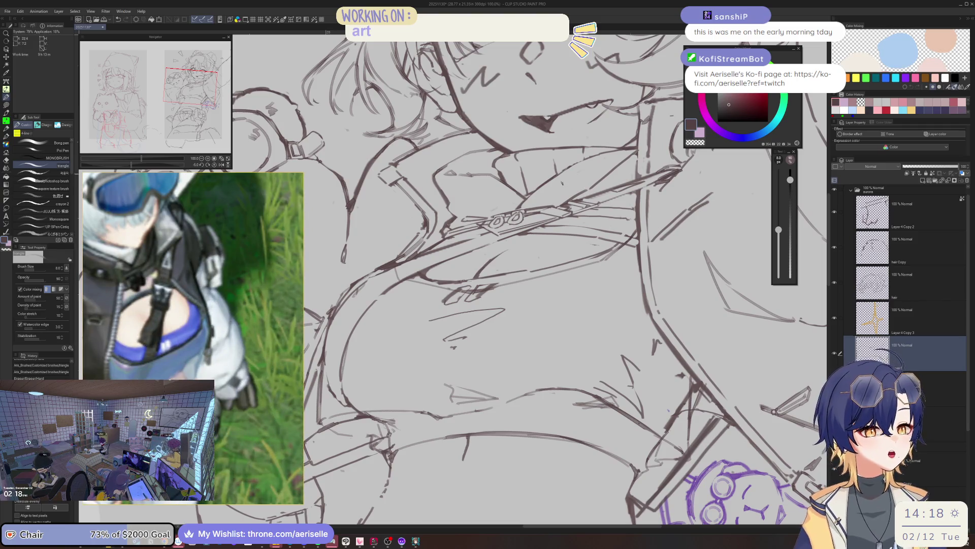
Step: Erase a stray mark on the jacket and add a short stroke to the jacket line
{"action": "key", "text": "e"}
{"action": "mouse_move", "coordinate": [639, 238]}
{"action": "left_mouse_down"}
{"action": "mouse_move", "coordinate": [624, 254]}
{"action": "mouse_move", "coordinate": [628, 235]}
{"action": "left_mouse_up"}
{"action": "key", "text": "b"}
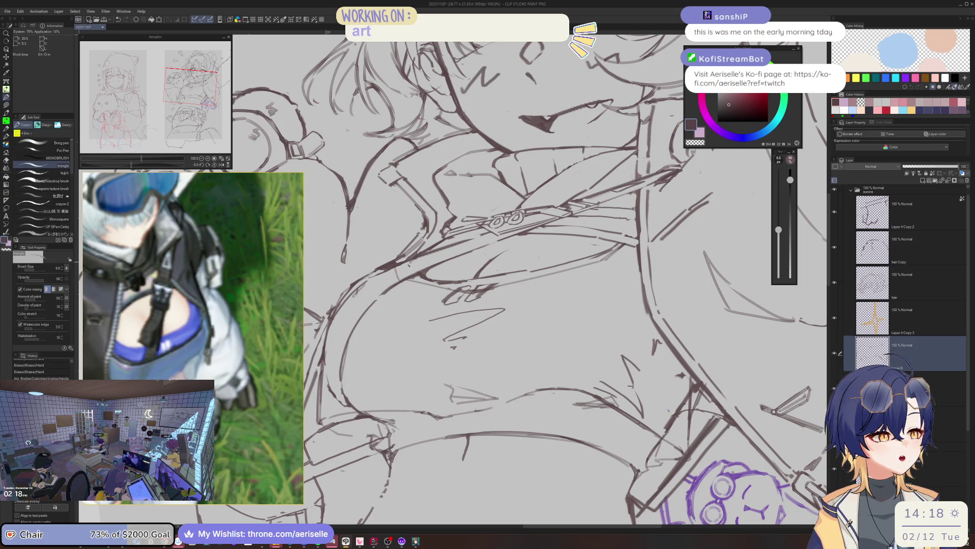
{"action": "left_click_drag", "start_coordinate": [411, 262], "coordinate": [404, 273]}
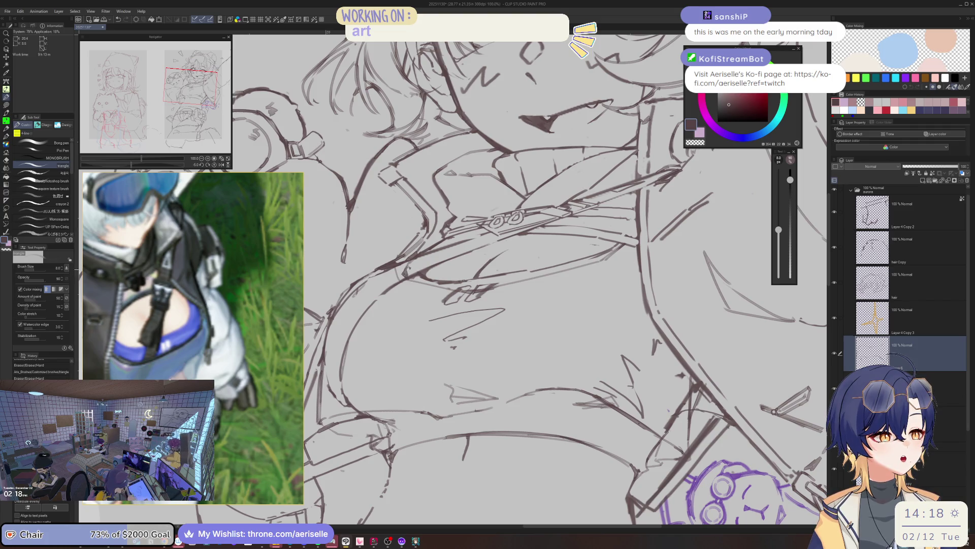
{"action": "key", "text": "e"}
{"action": "key", "text": "ctrl+minus"}
{"action": "key", "text": "ctrl+minus"}
{"action": "key", "text": "ctrl+minus"}
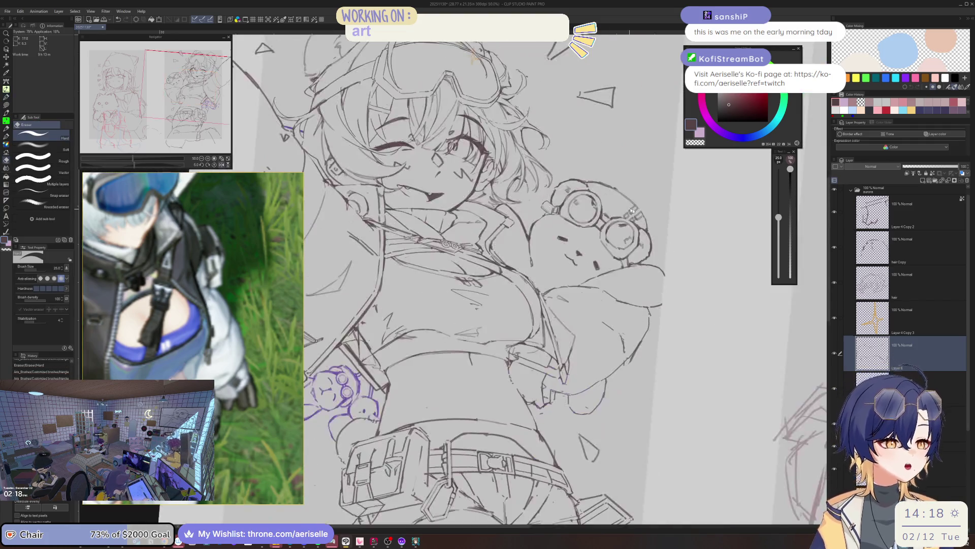
{"action": "scroll", "coordinate": [553, 248], "scroll_direction": "up", "scroll_amount": 2}
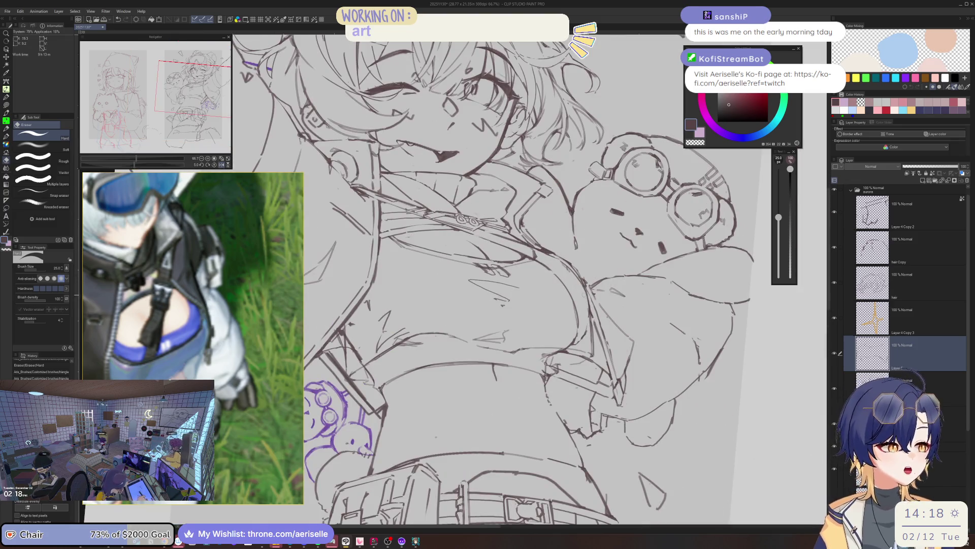